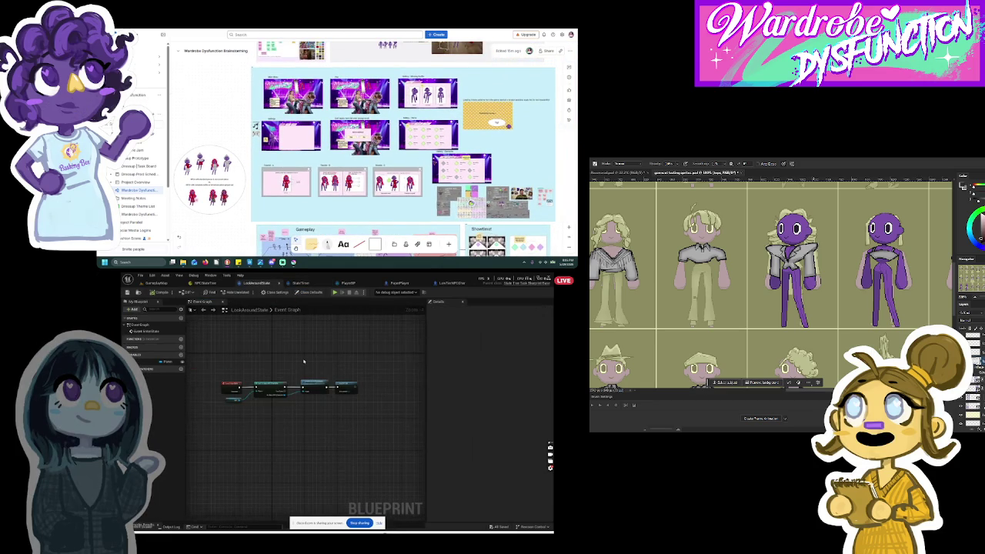
Open the MainMenu map from the Content Drawer's Map folder.
click(173, 284)
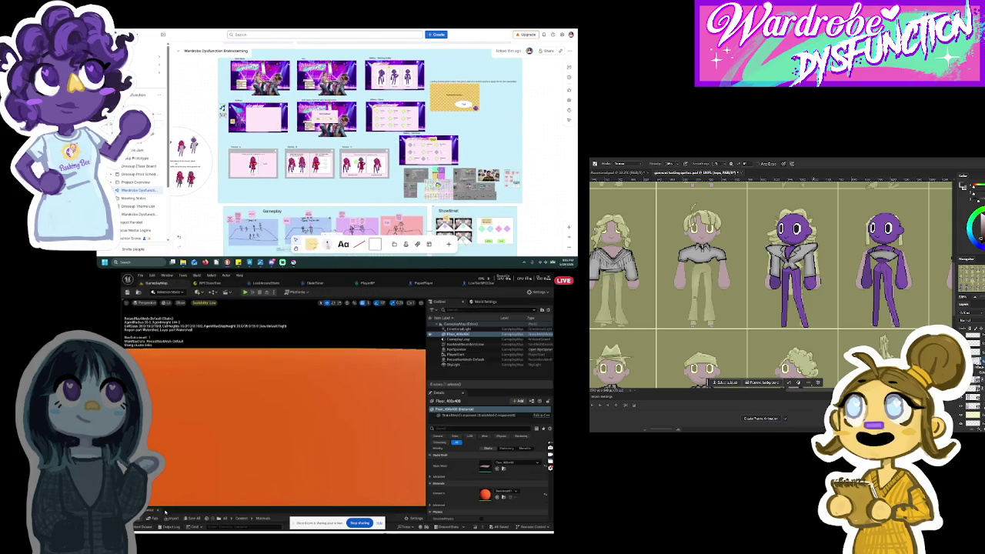
click(143, 527)
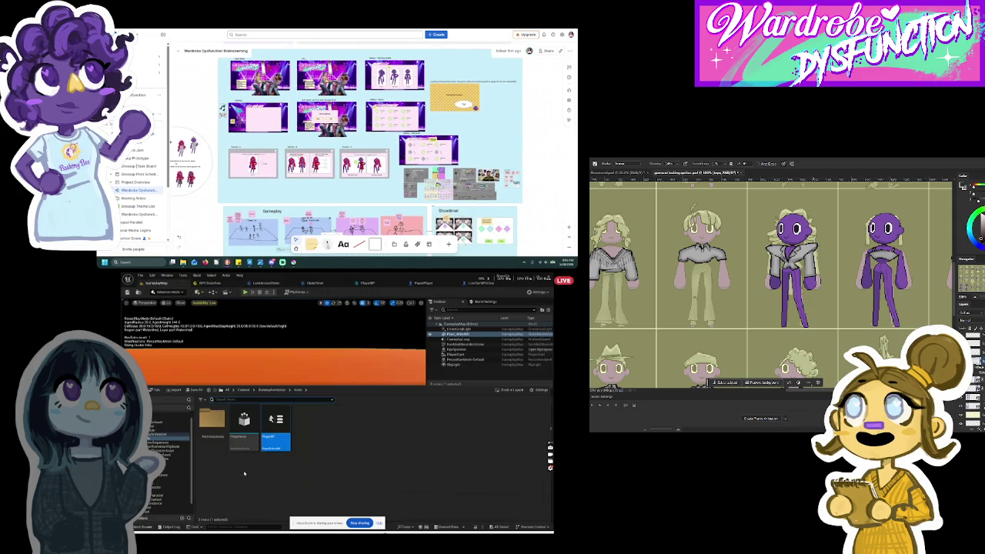
click(163, 478)
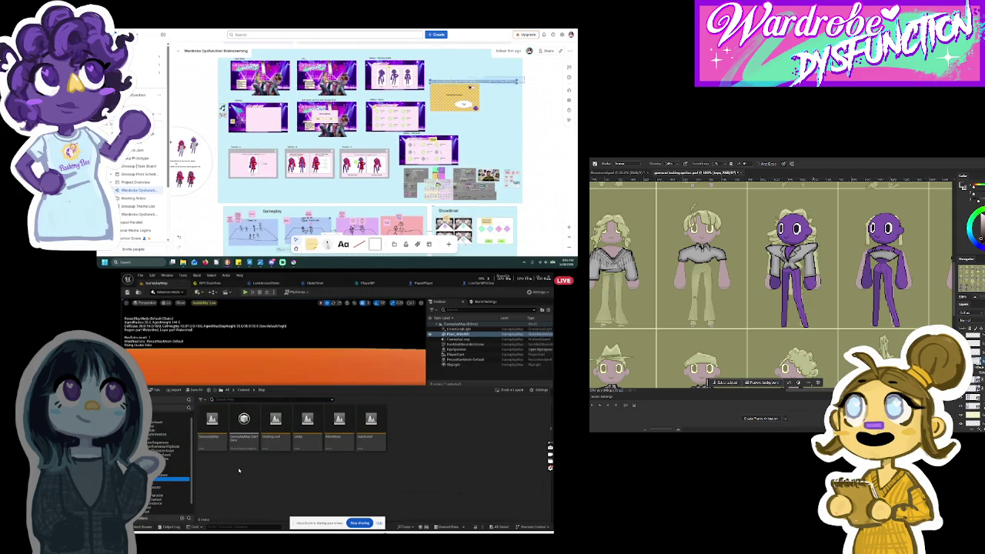
double_click(339, 426)
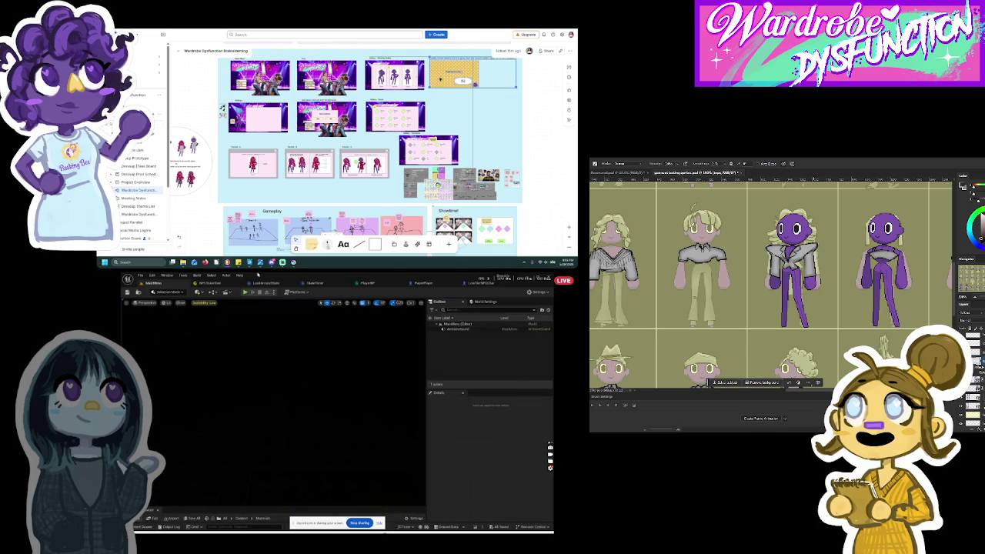
Play-test the main menu, open its session options, and restart the test play.
click(245, 293)
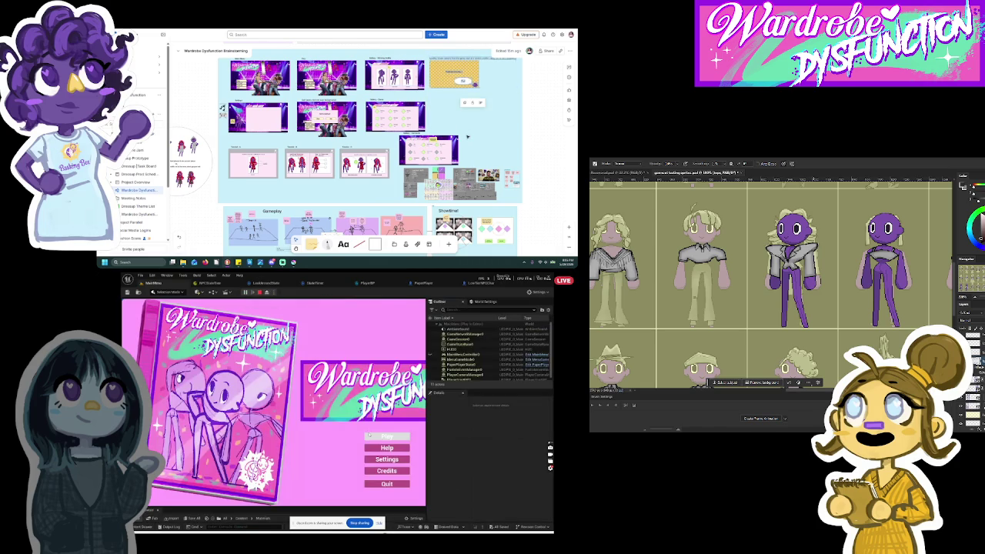
click(368, 436)
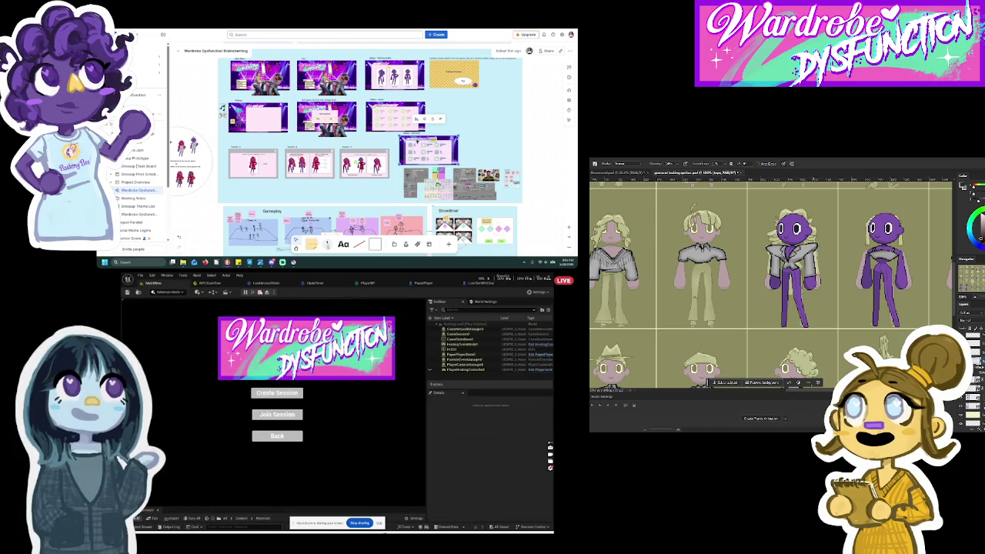
click(260, 292)
click(246, 292)
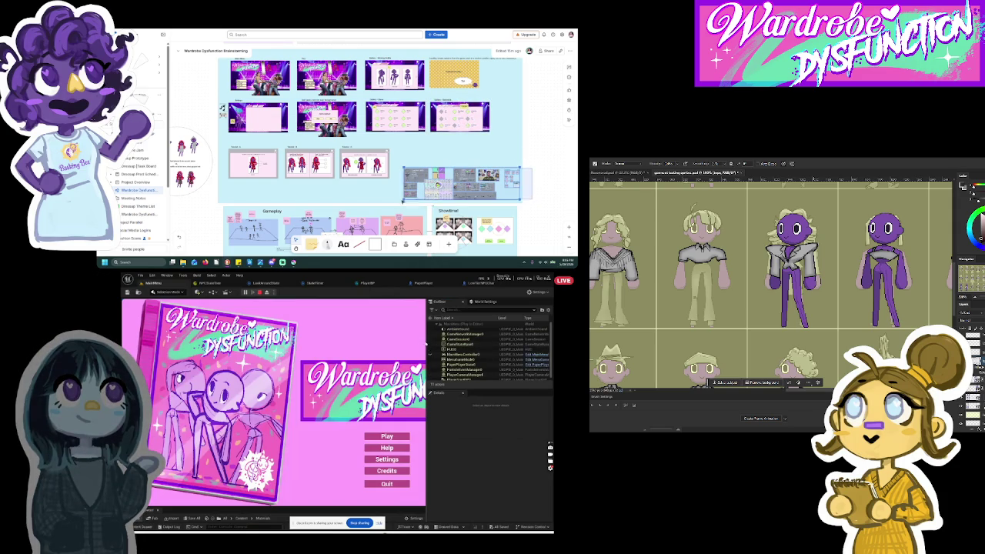
Inspect GameSession's properties in the Outliner, widen the game view, and stop the test.
click(460, 340)
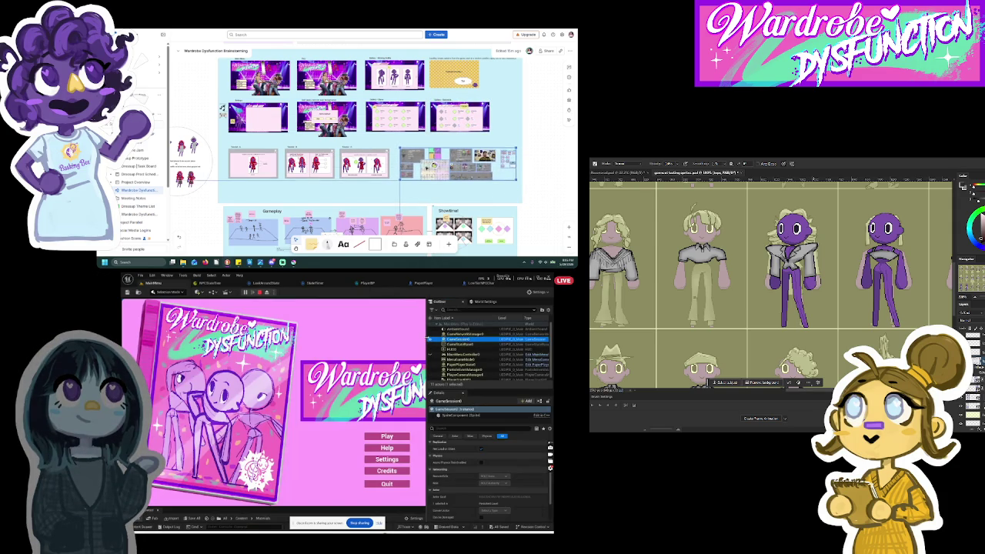
drag(431, 344, 492, 344)
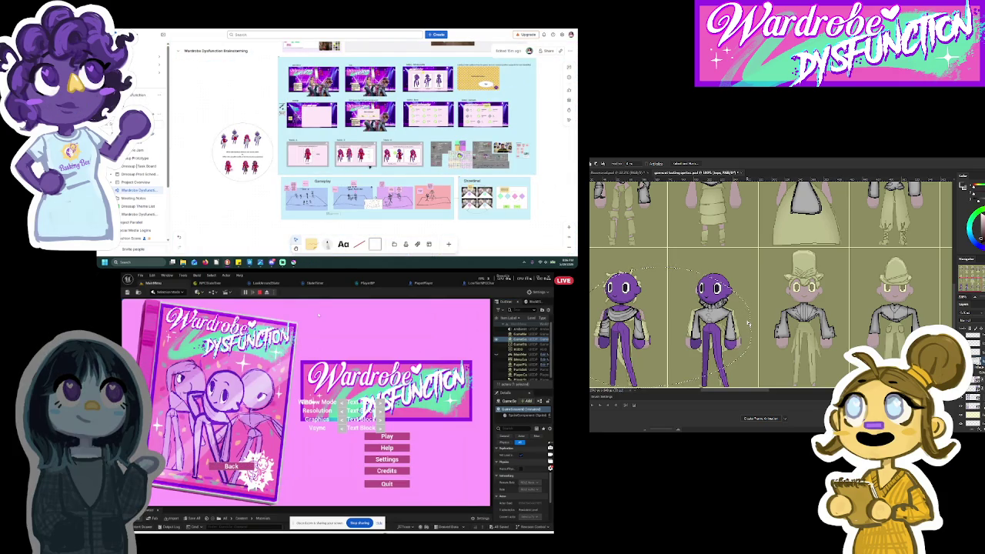
click(260, 293)
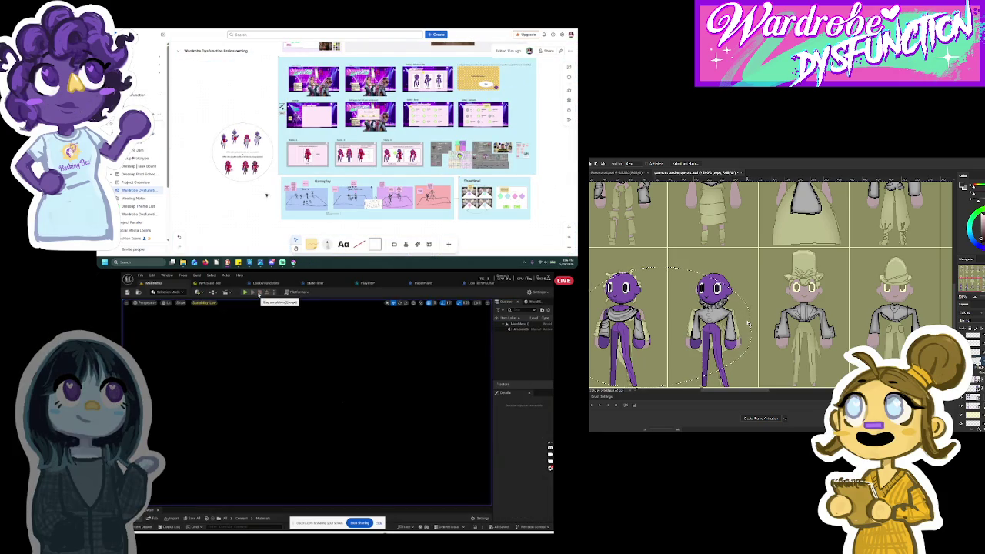
Browse the Content Drawer to the Widget folder and open CreditsWidget for editing.
click(146, 518)
click(166, 508)
click(160, 497)
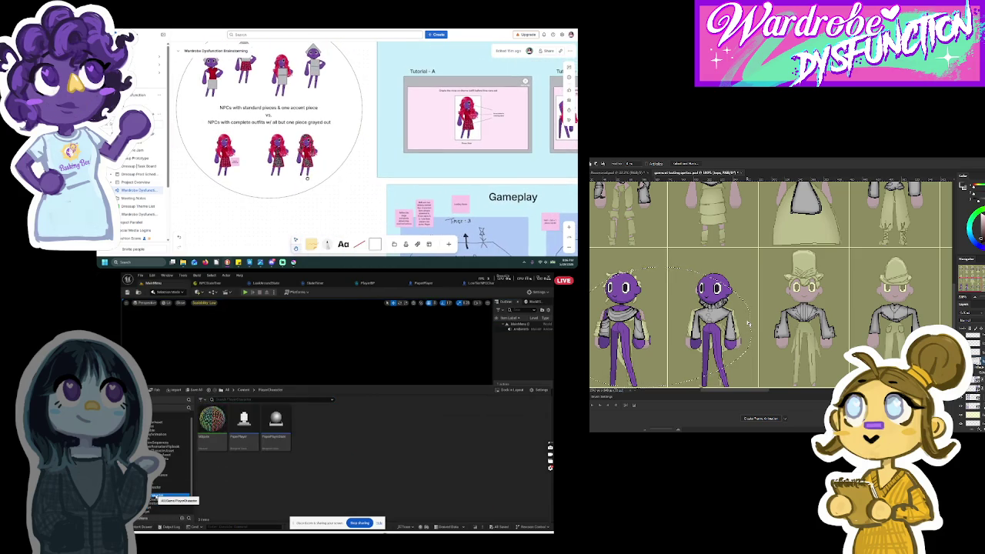
click(158, 499)
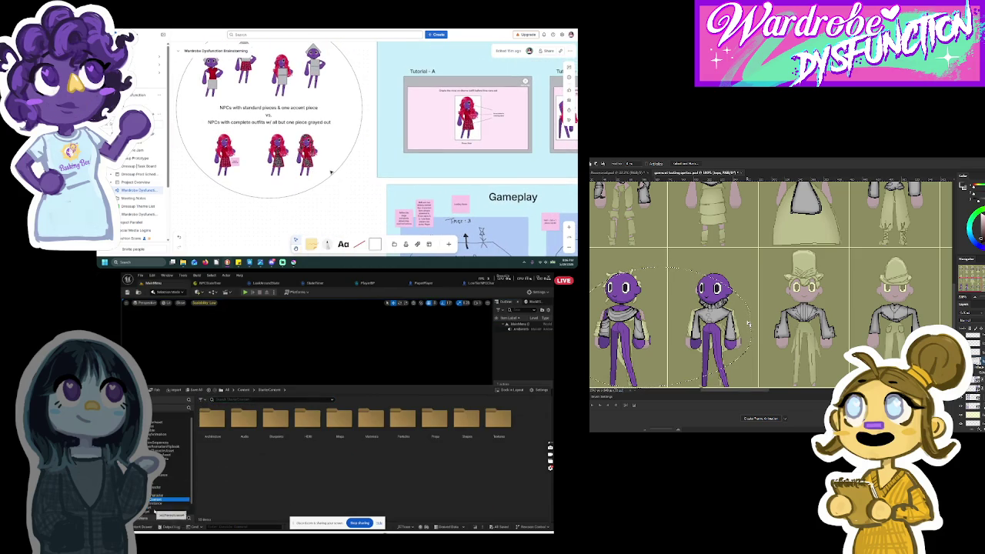
click(160, 511)
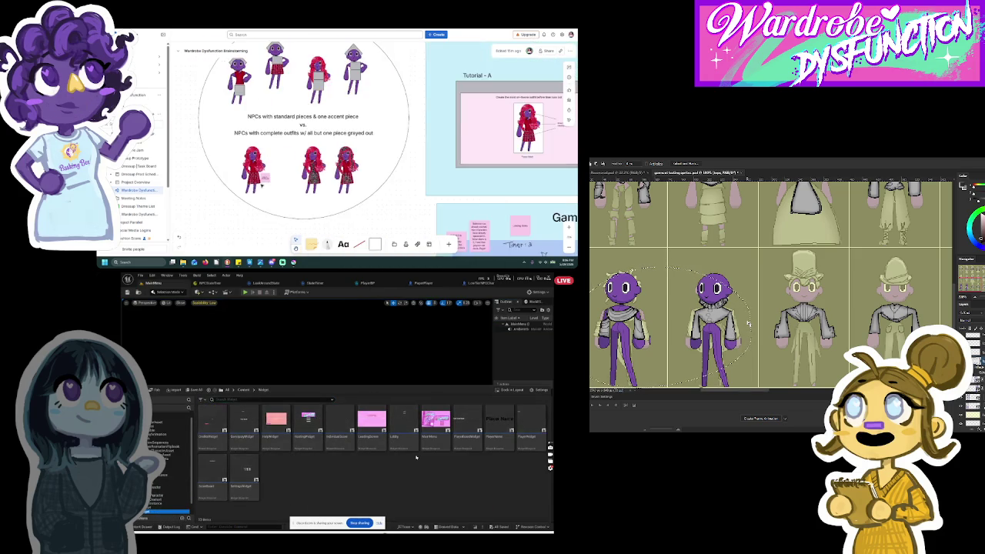
click(212, 440)
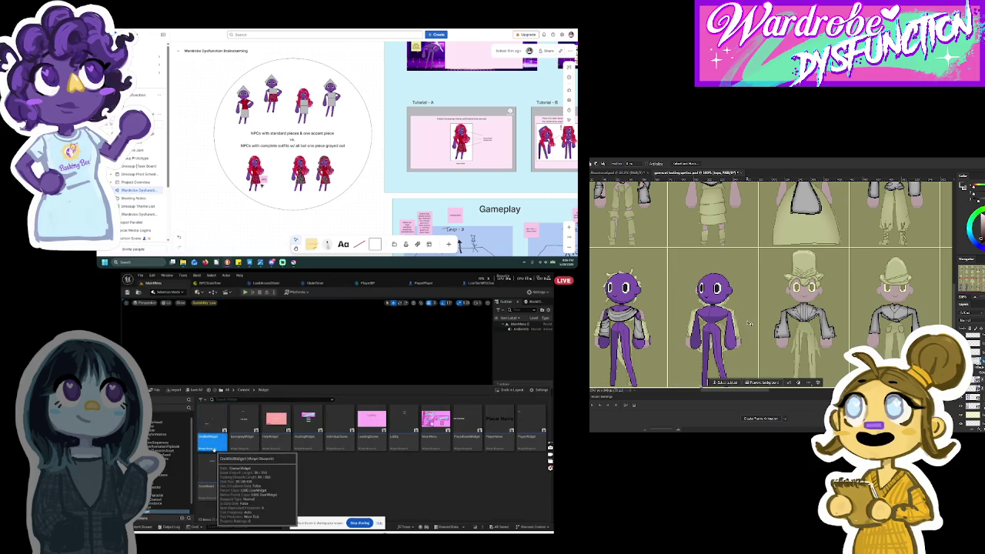
double_click(213, 443)
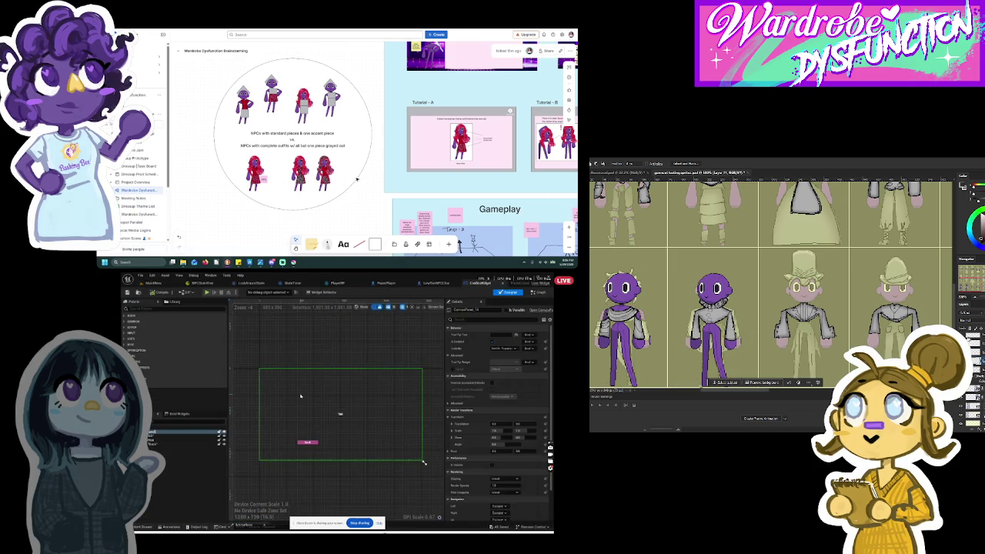
Add an Image widget from the Palette into the credits widget's Hierarchy.
click(166, 322)
drag(166, 322, 153, 443)
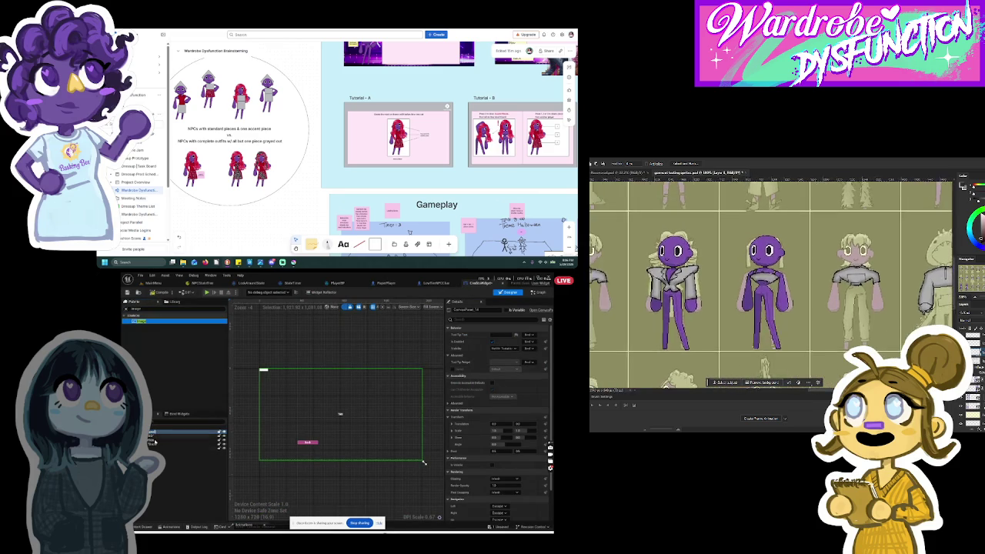
click(154, 444)
right_click(153, 446)
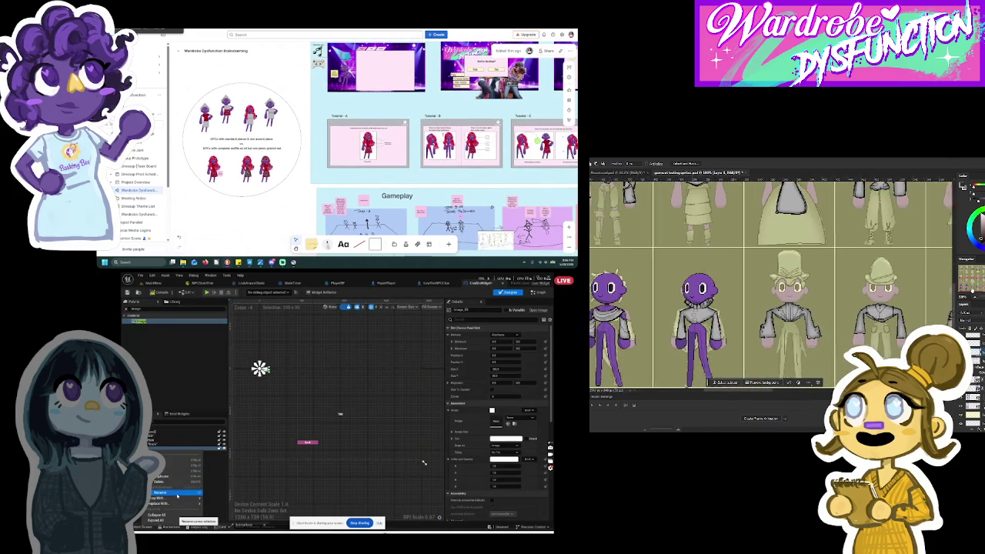
Check the image's Replace With options and reselect elements in the credits layout.
mouse_move(182, 503)
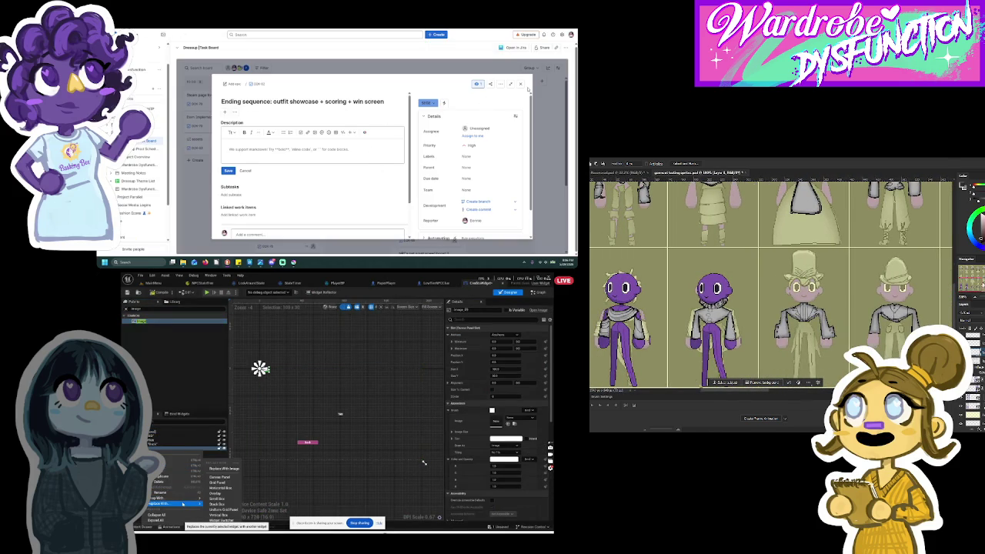
click(520, 84)
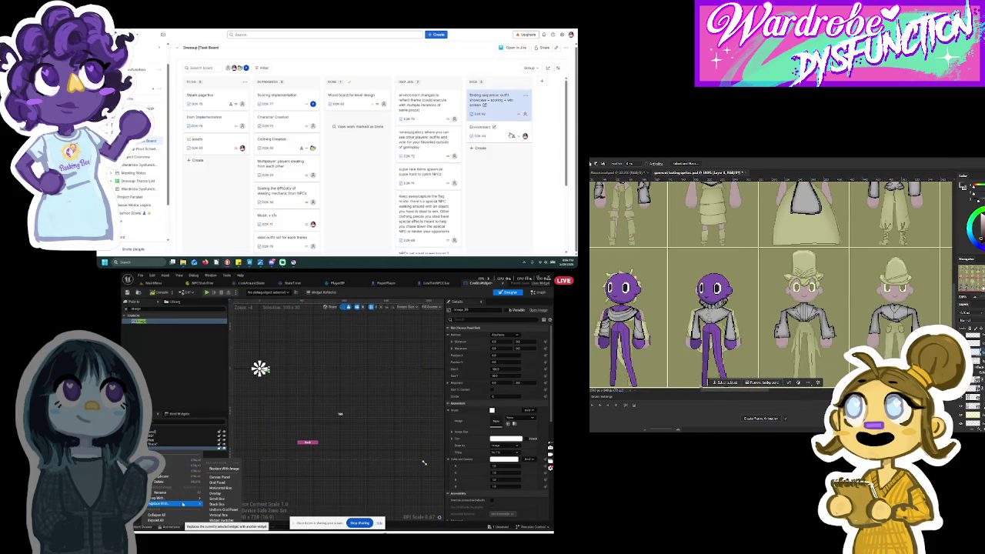
click(207, 450)
click(207, 449)
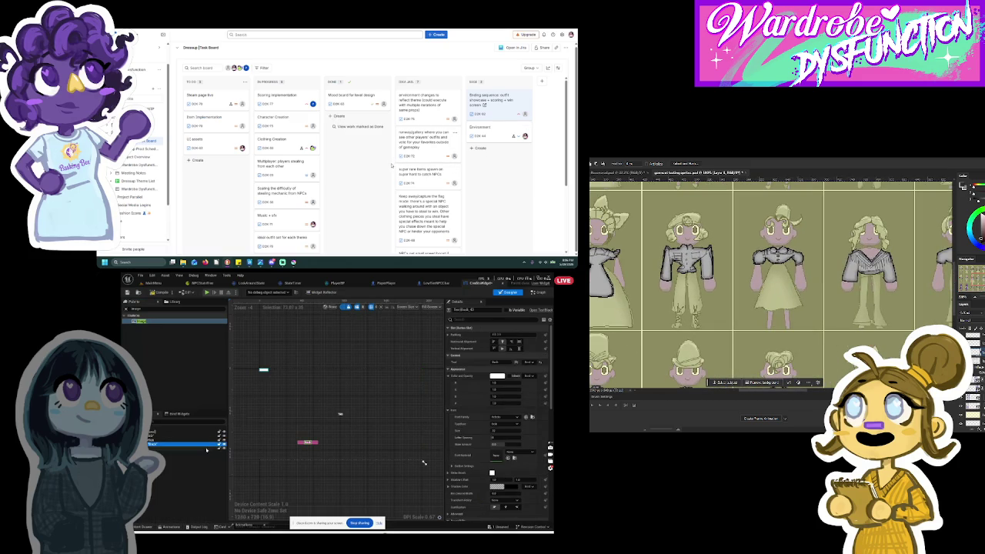
click(206, 448)
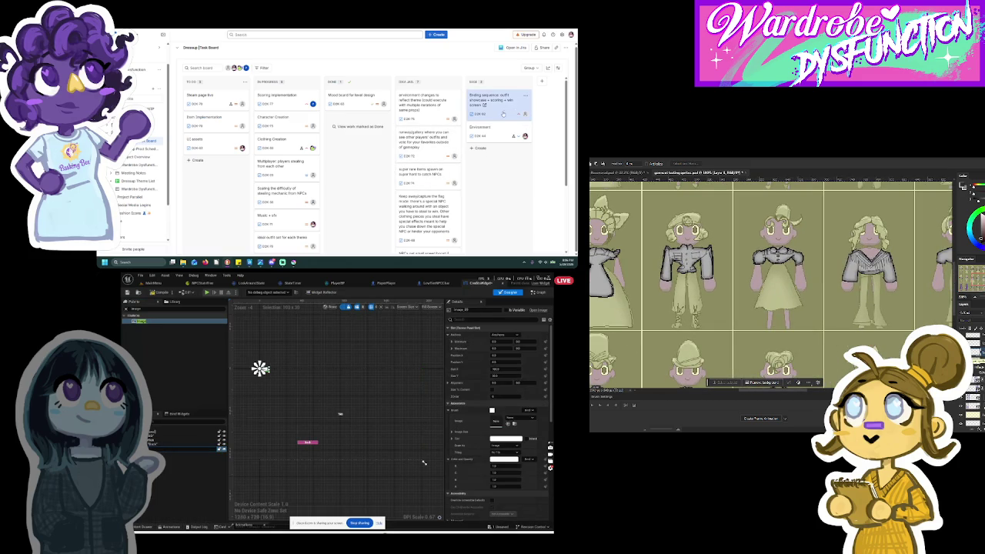
click(137, 189)
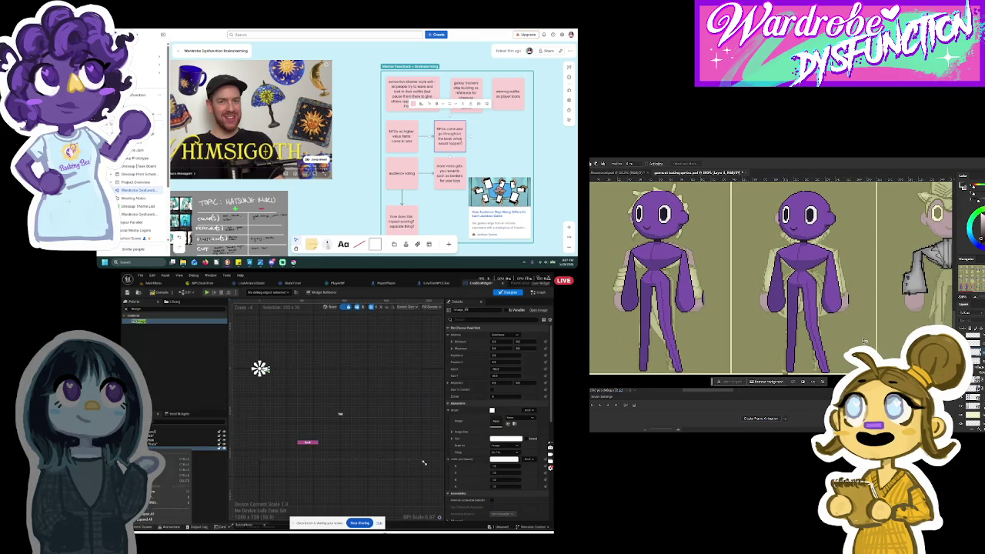
mouse_move(186, 502)
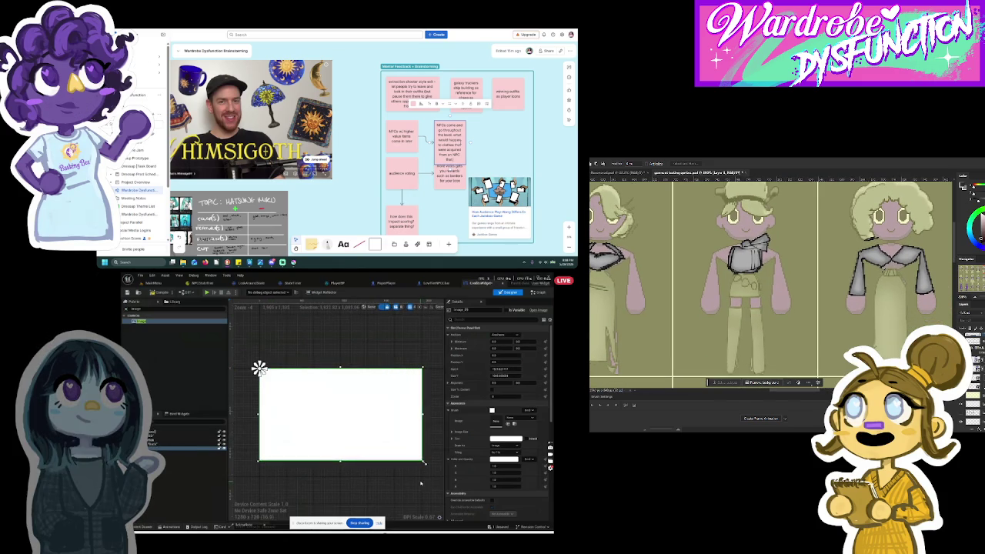
Anchor the image to full-screen stretch with zero offsets so it fills the canvas.
click(157, 448)
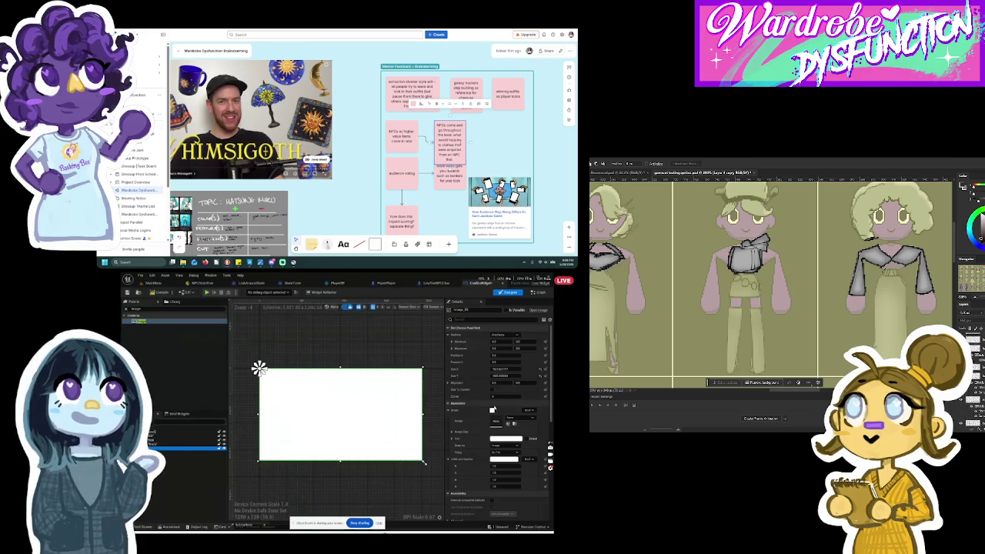
Tint the large white image pink through its colour setting.
click(501, 432)
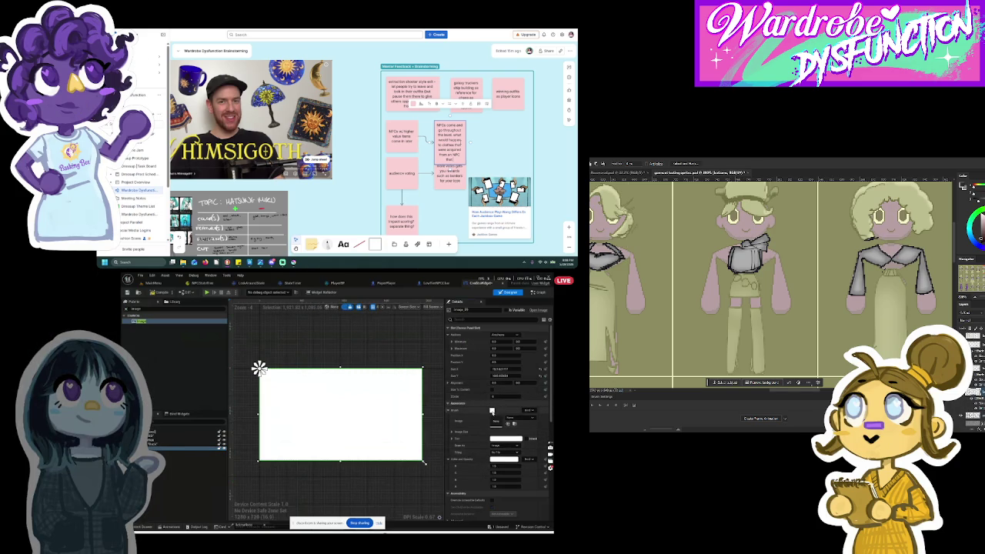
click(462, 432)
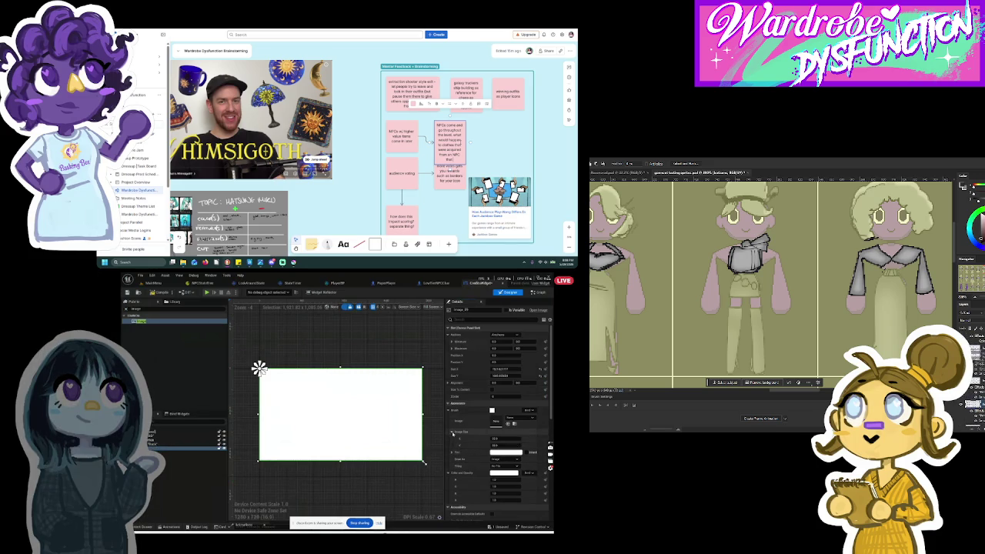
click(508, 453)
drag(460, 460, 460, 426)
click(467, 523)
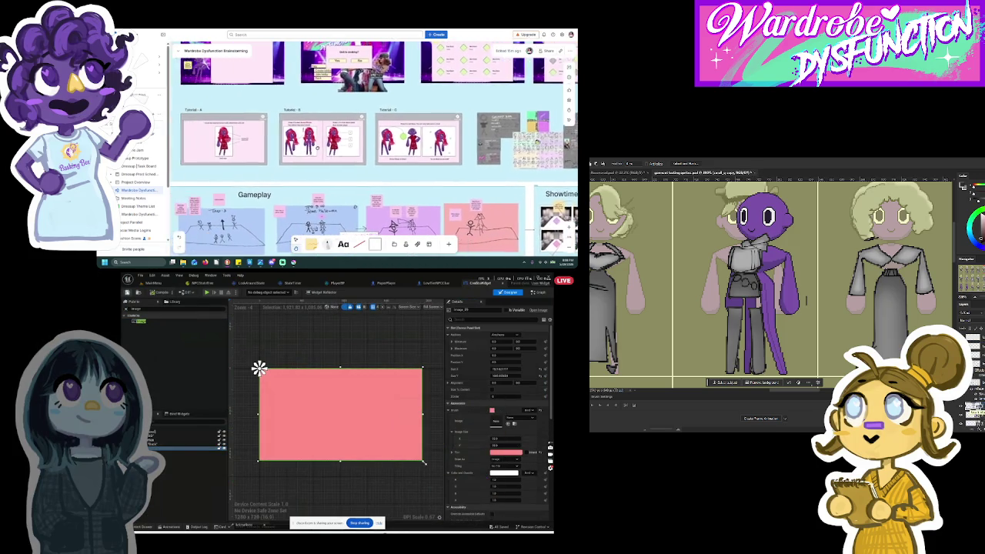
Rename the pink image in the Hierarchy and select TextBlock_0 to show its details.
drag(153, 443, 154, 448)
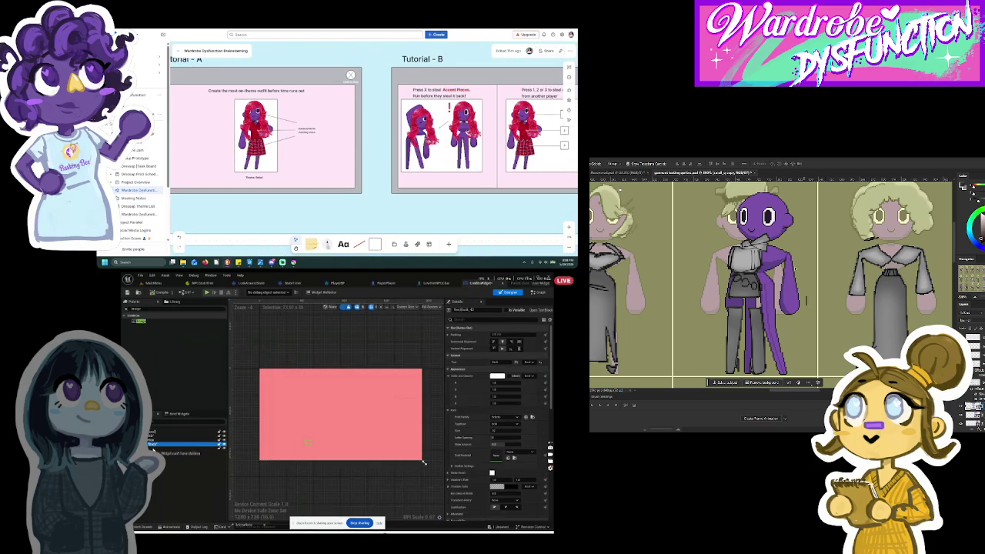
click(154, 449)
right_click(154, 448)
key(Escape)
right_click(154, 449)
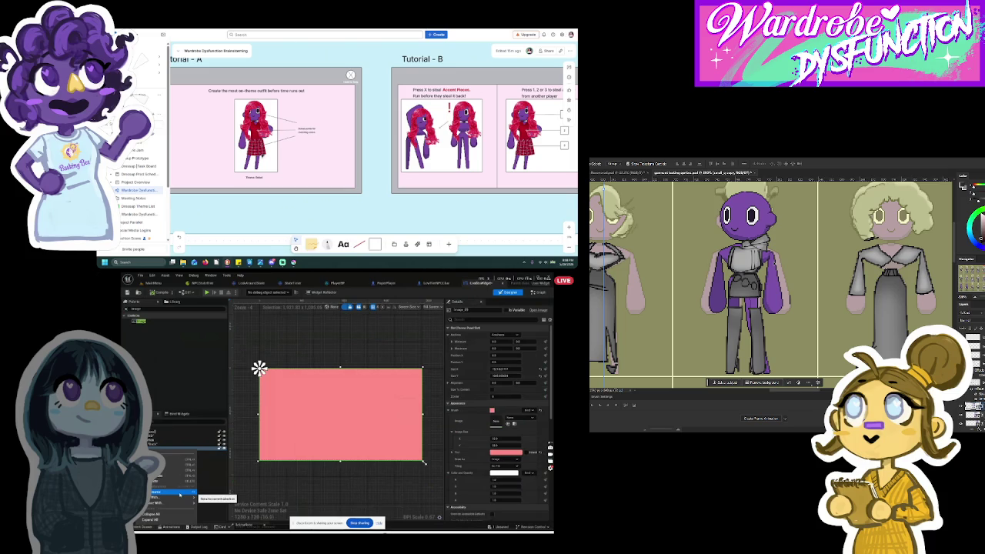
click(179, 494)
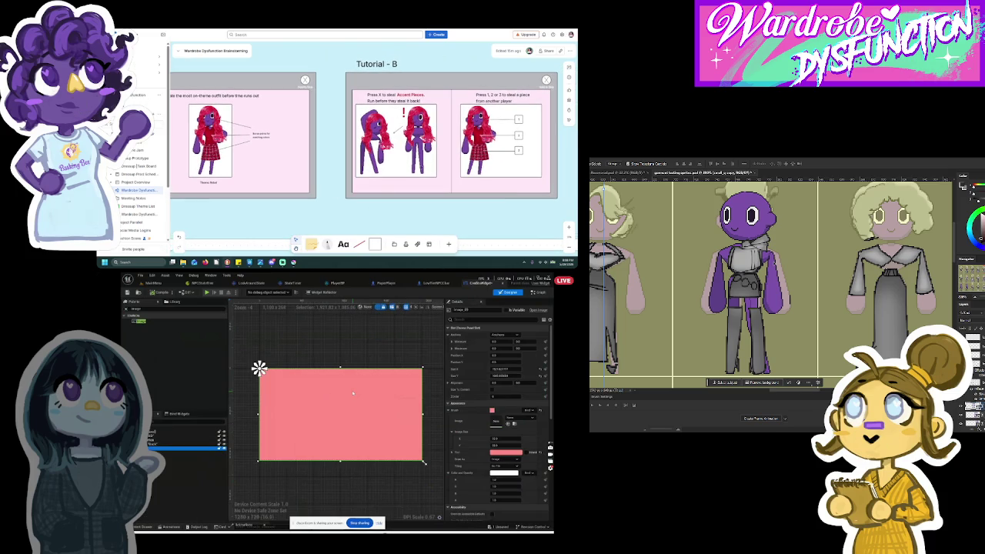
click(506, 396)
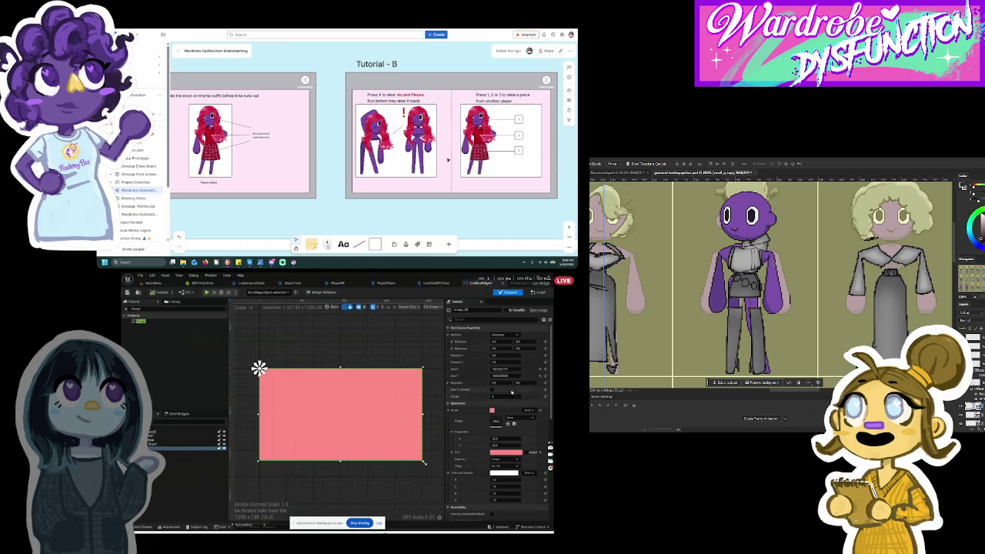
click(155, 436)
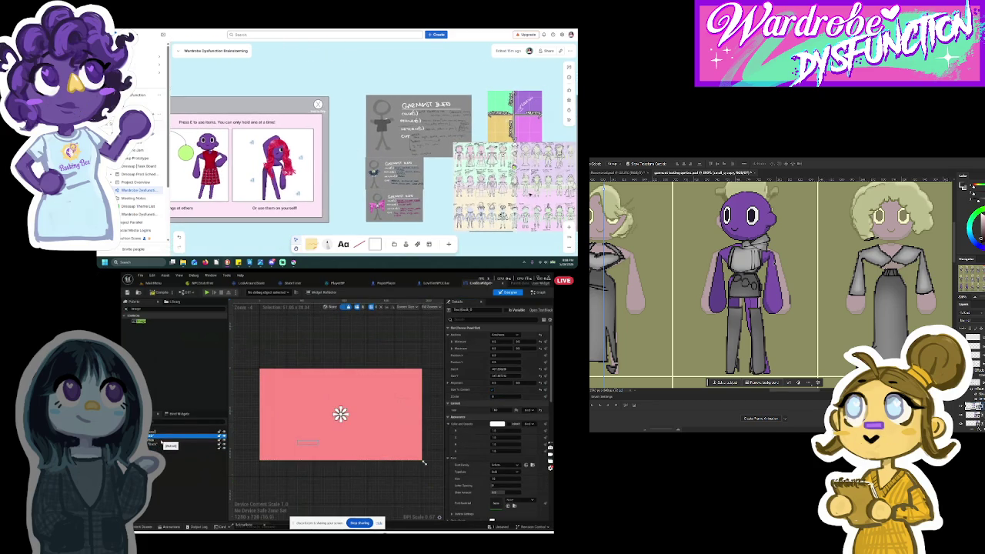
Adjust the Hierarchy selection and clear the Palette search.
shift+click(161, 445)
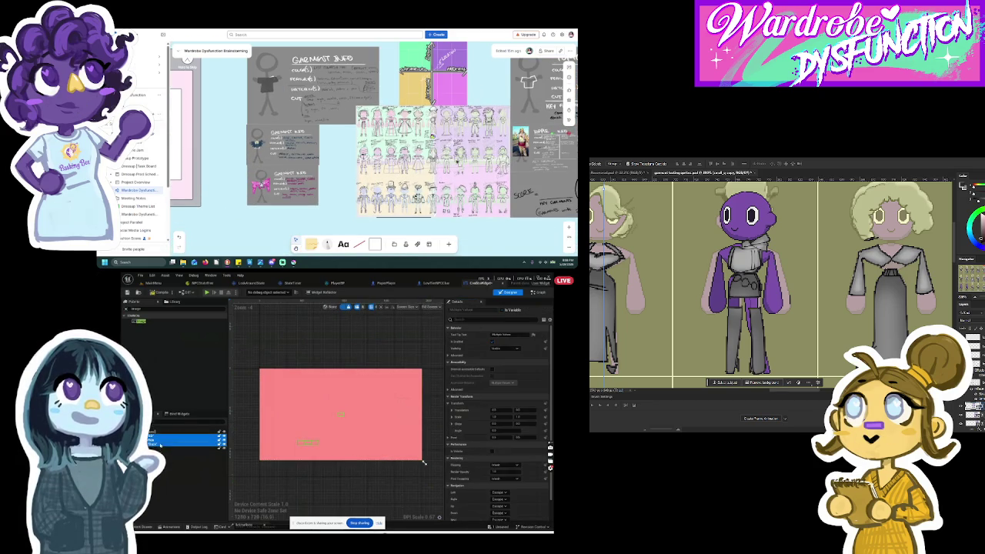
ctrl+click(153, 434)
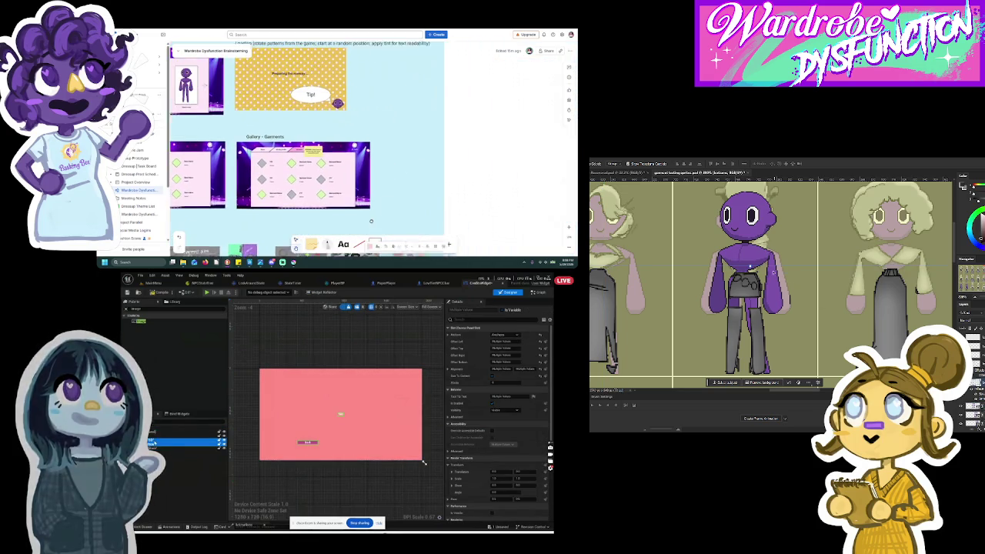
click(167, 459)
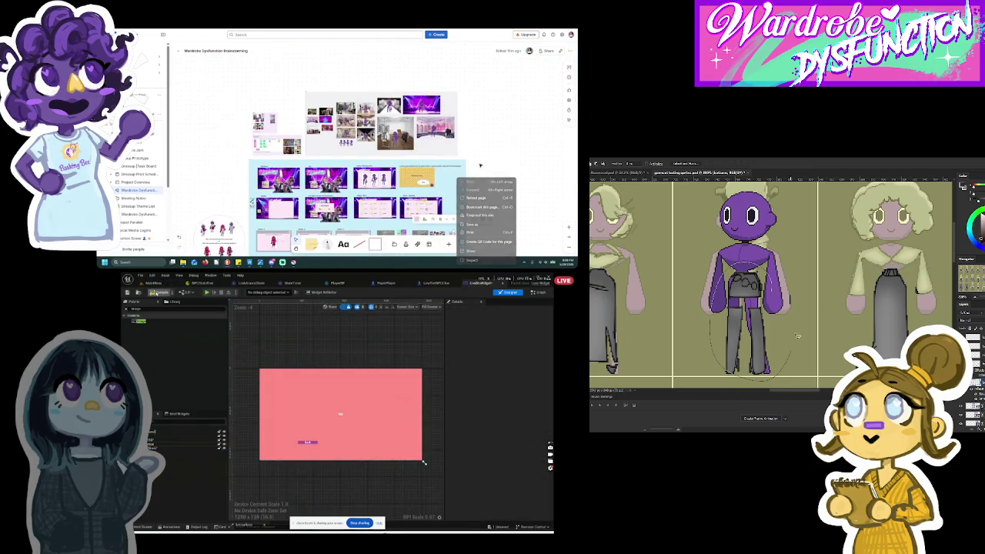
click(126, 309)
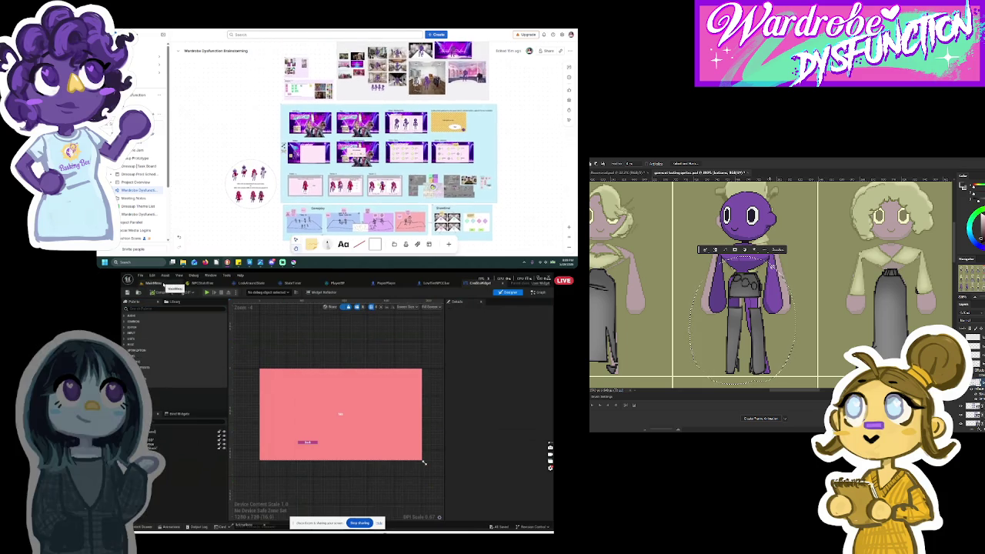
Add an On Clicked event for BackButton from its Details Events section.
click(177, 444)
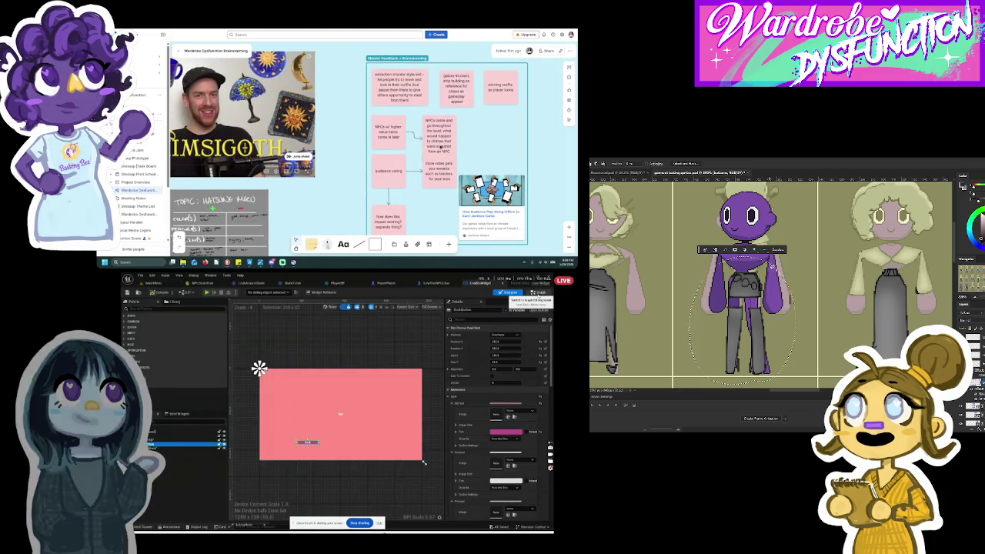
click(539, 293)
click(507, 293)
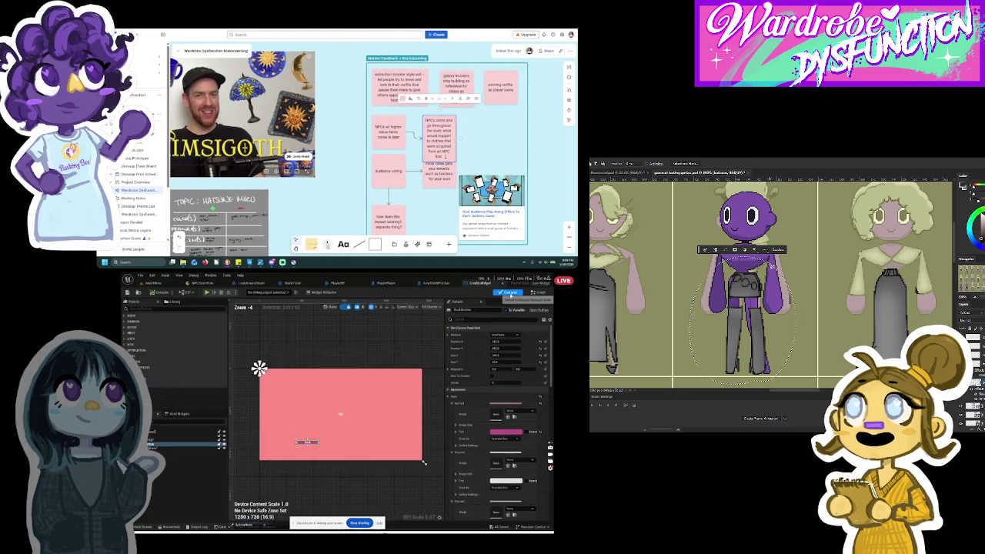
scroll(538, 489, down, 10)
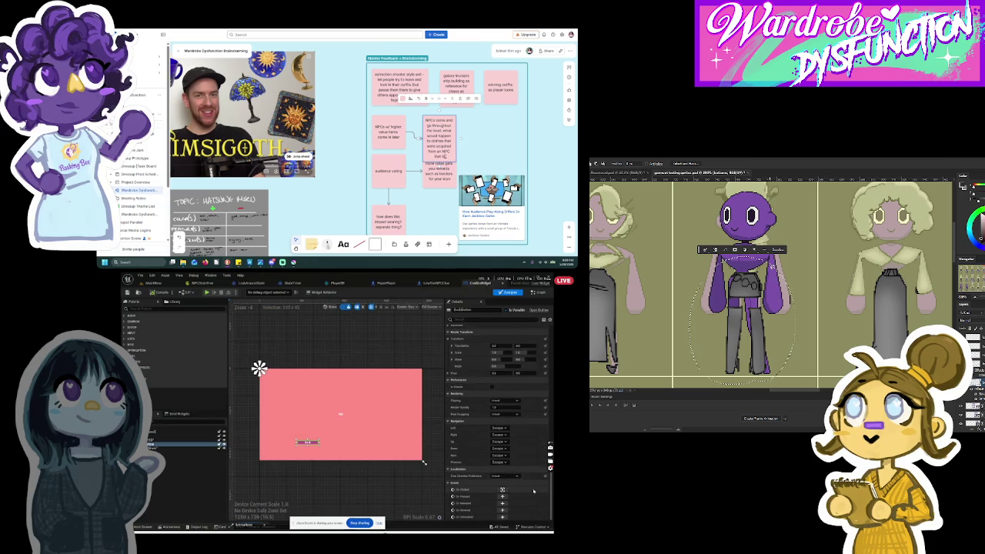
click(501, 489)
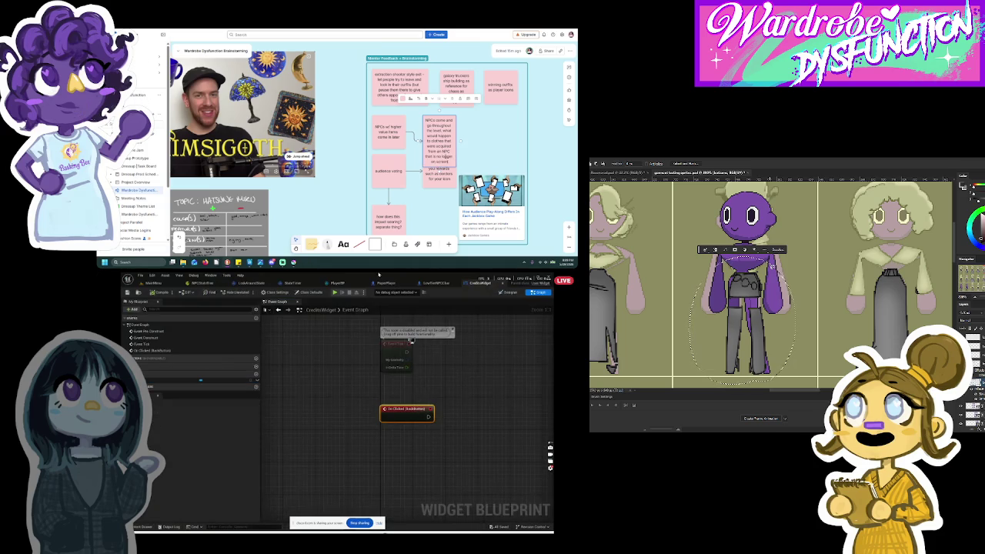
Pull an action search off the On Clicked pin, then cancel without adding a node.
drag(465, 413, 466, 418)
text(ove)
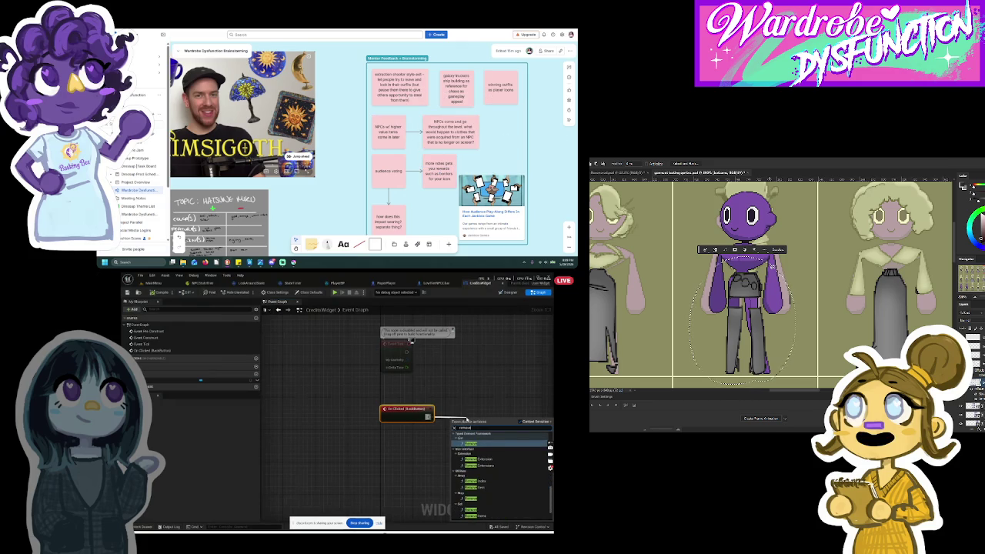
text(fr)
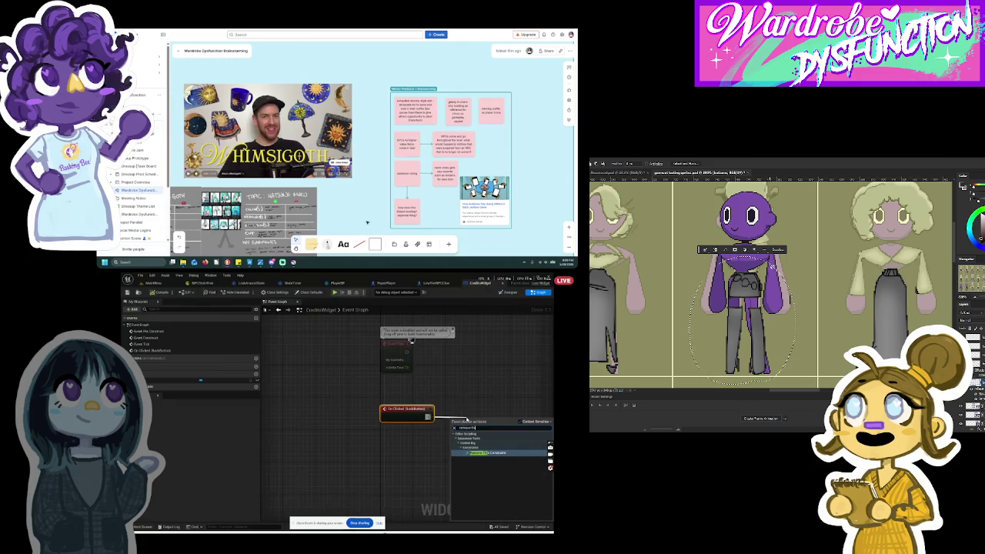
key(BackSpace)
key(BackSpace)
key(BackSpace)
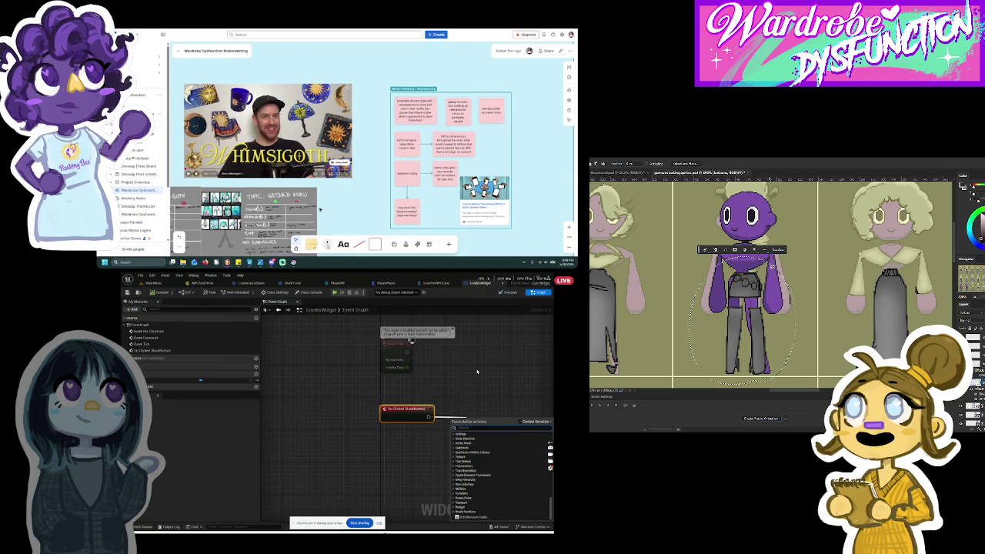
click(477, 371)
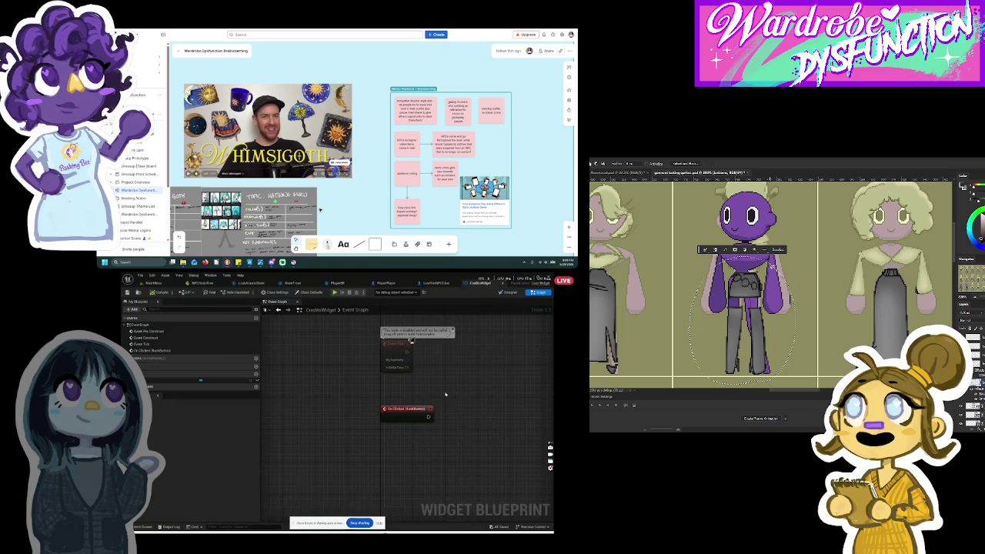
Look over the CreditsWidget graph, then switch to the LookAroundState blueprint graph.
scroll(377, 407, down, 3)
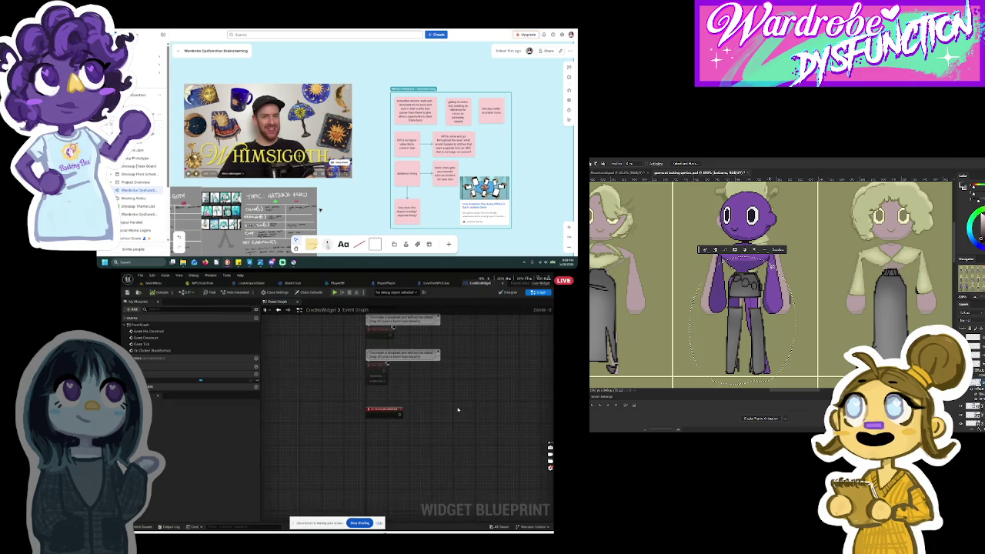
scroll(454, 411, up, 2)
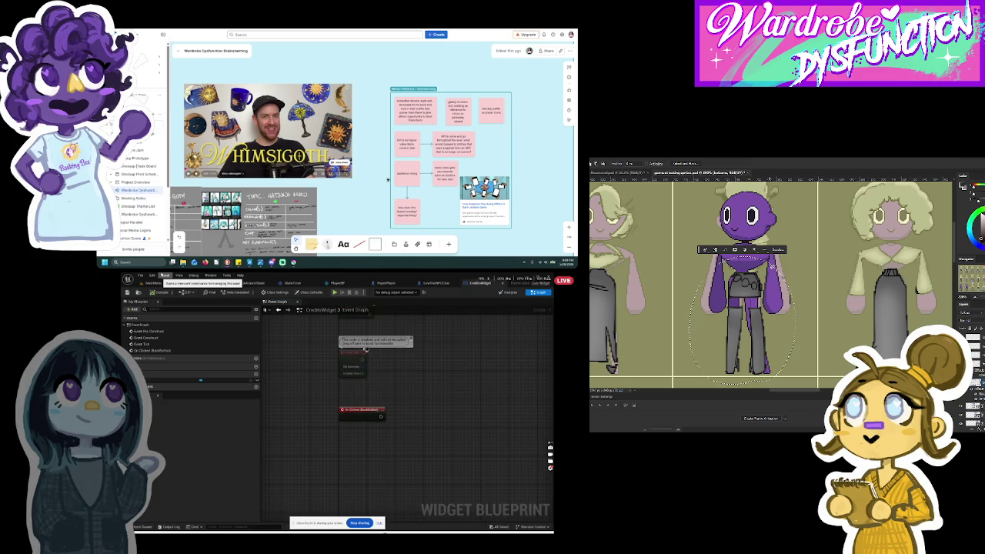
scroll(388, 179, down, 5)
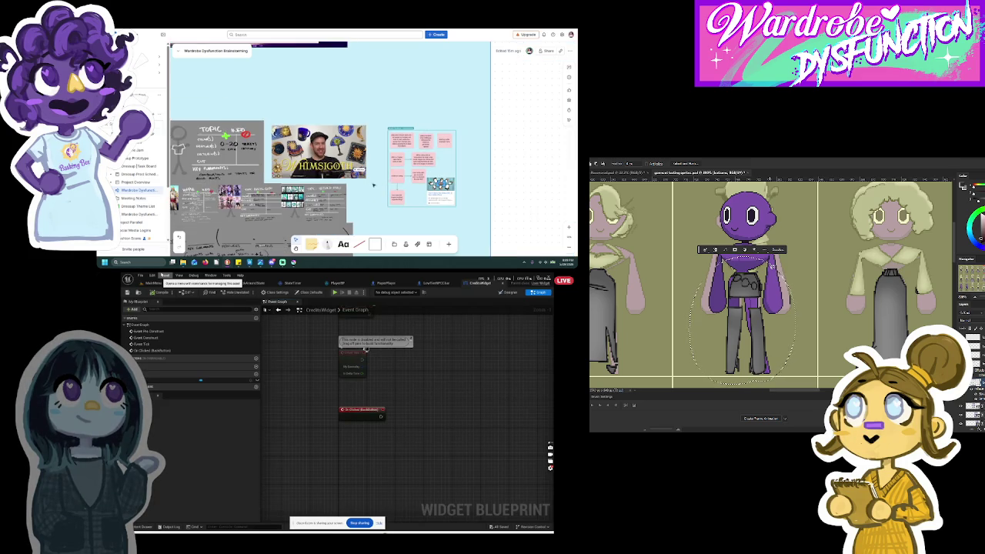
scroll(374, 136, left, 5)
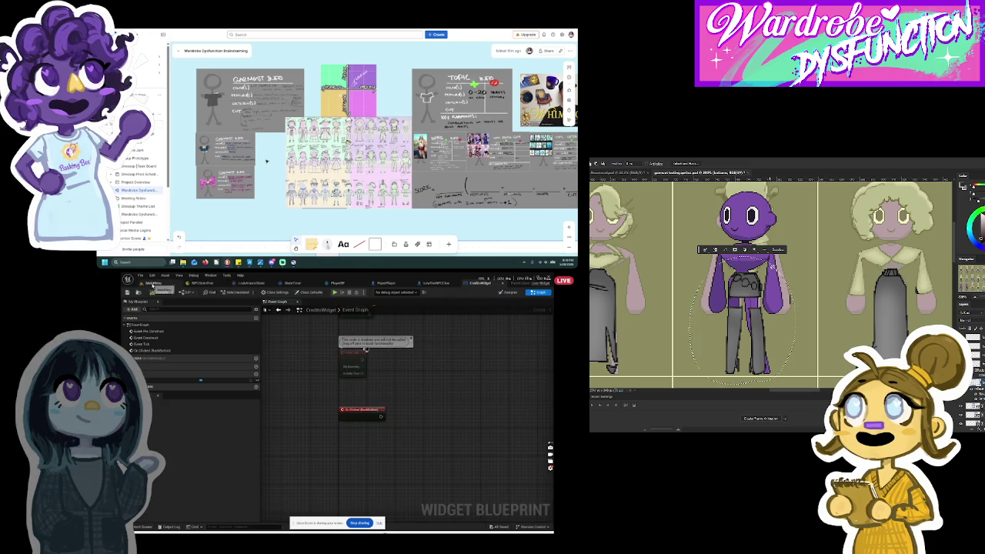
click(260, 283)
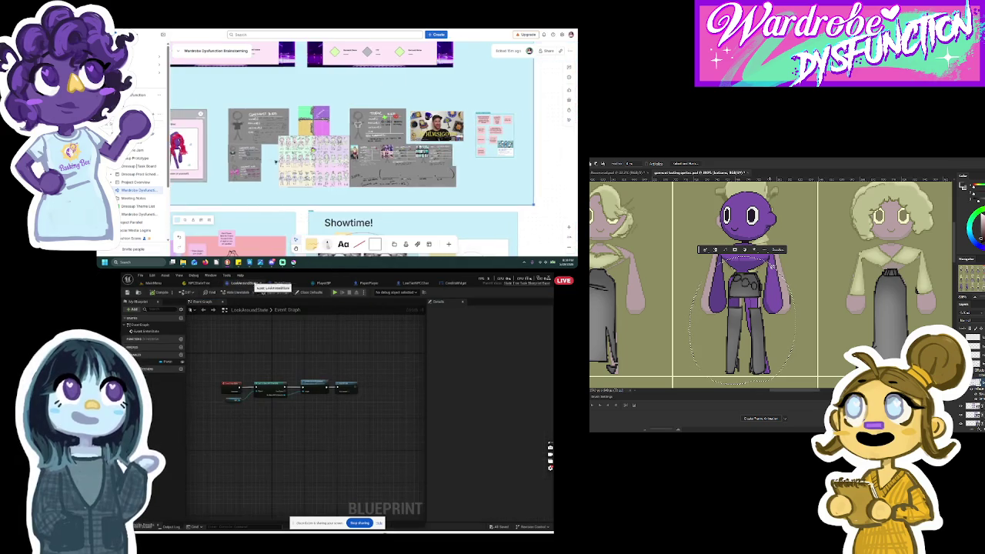
Close the LookAroundState, PlayerBP, PaperPlayer, StateTimer and LoveTierNPCSet tabs, returning to MainMenu.
click(260, 283)
click(258, 283)
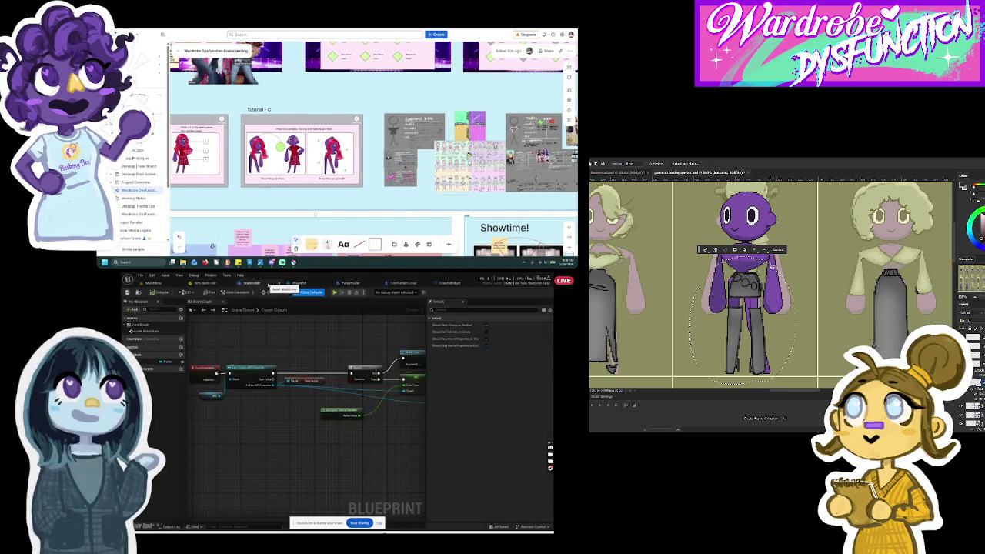
click(317, 284)
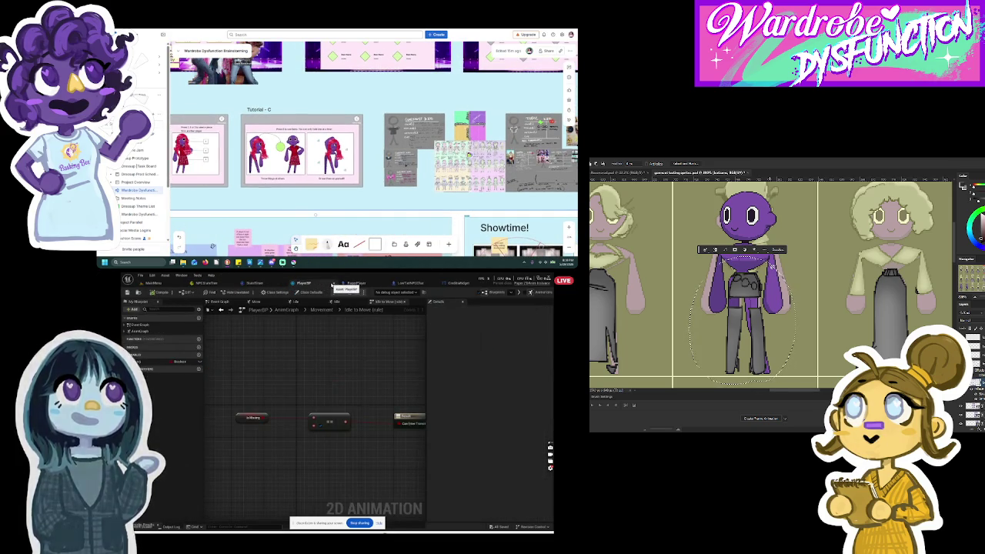
click(334, 284)
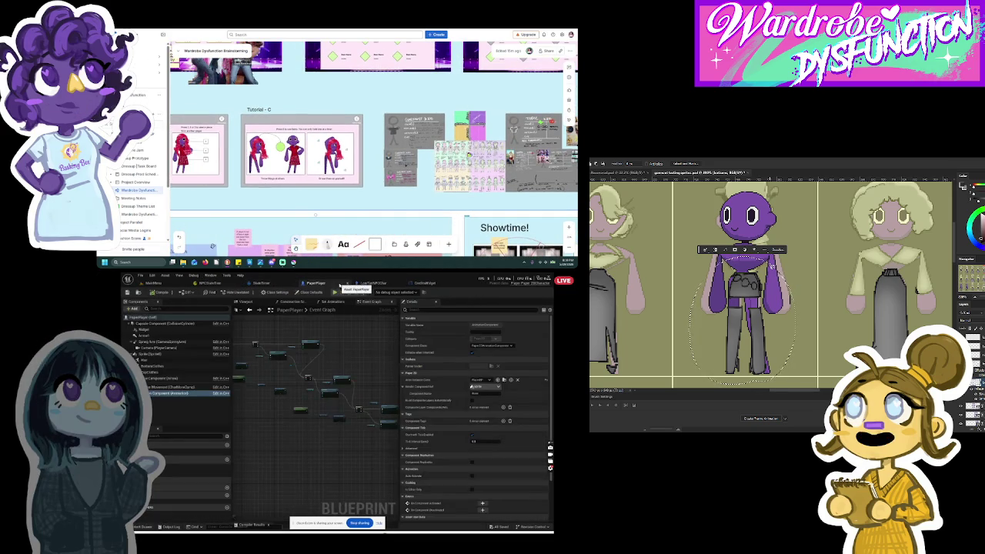
click(348, 284)
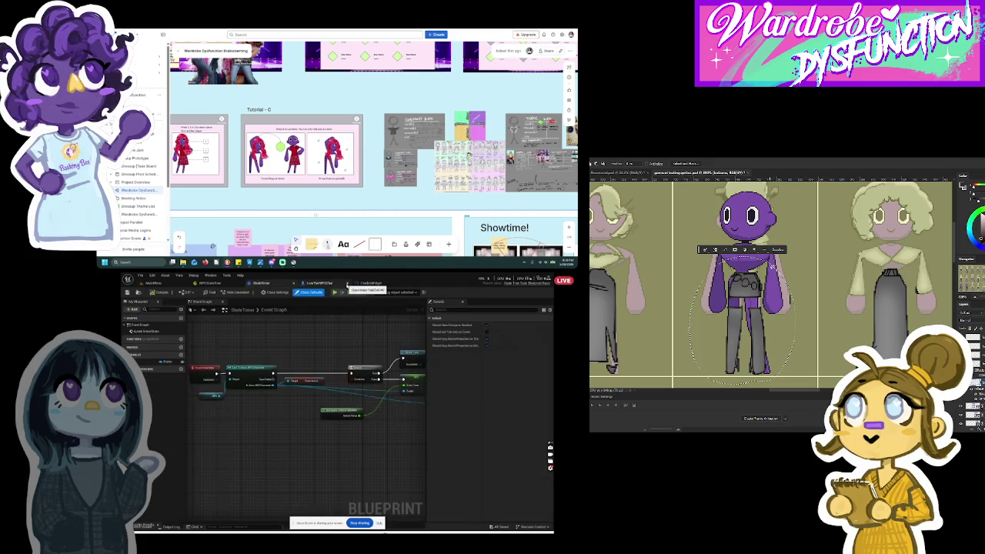
click(348, 284)
click(293, 284)
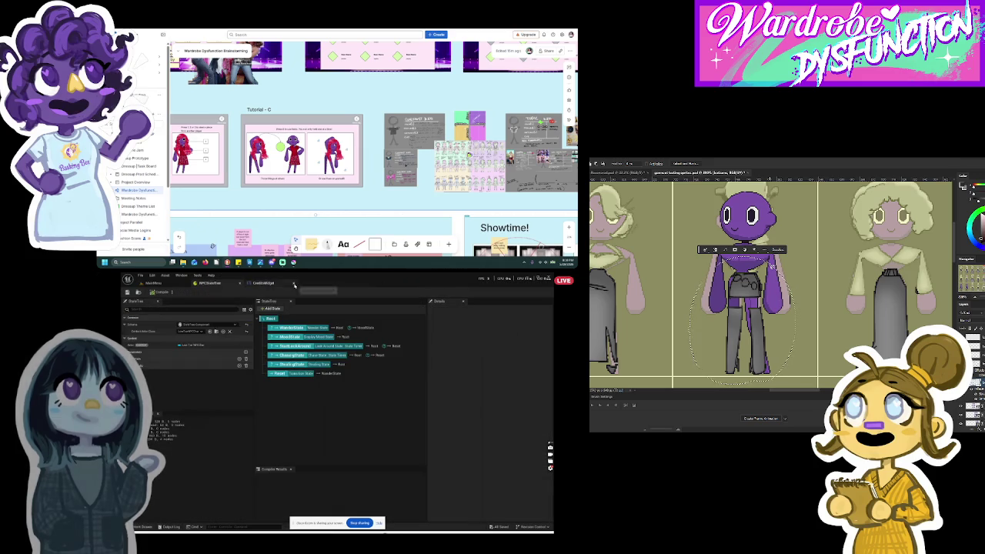
click(150, 284)
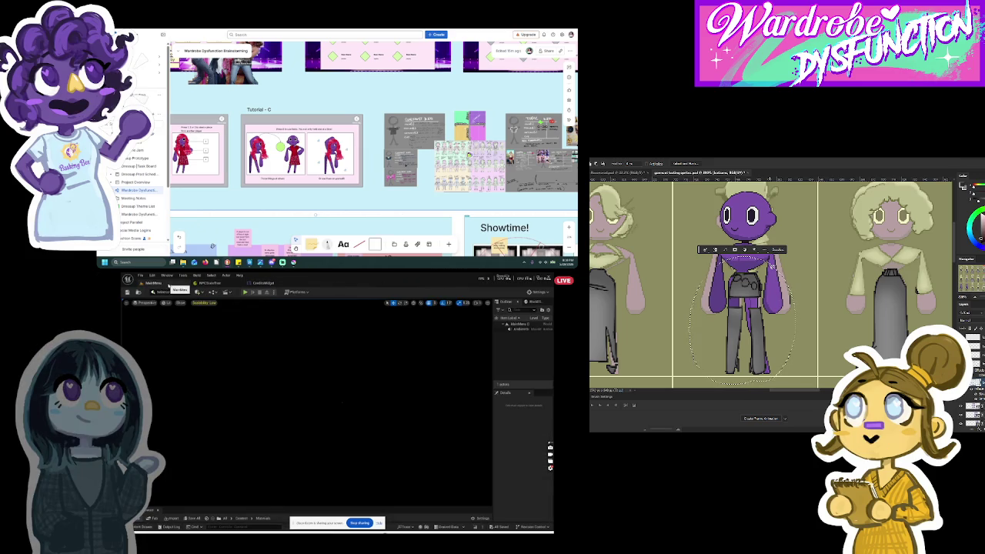
Open HelpWidget from the Content Drawer and view its event graph.
click(142, 527)
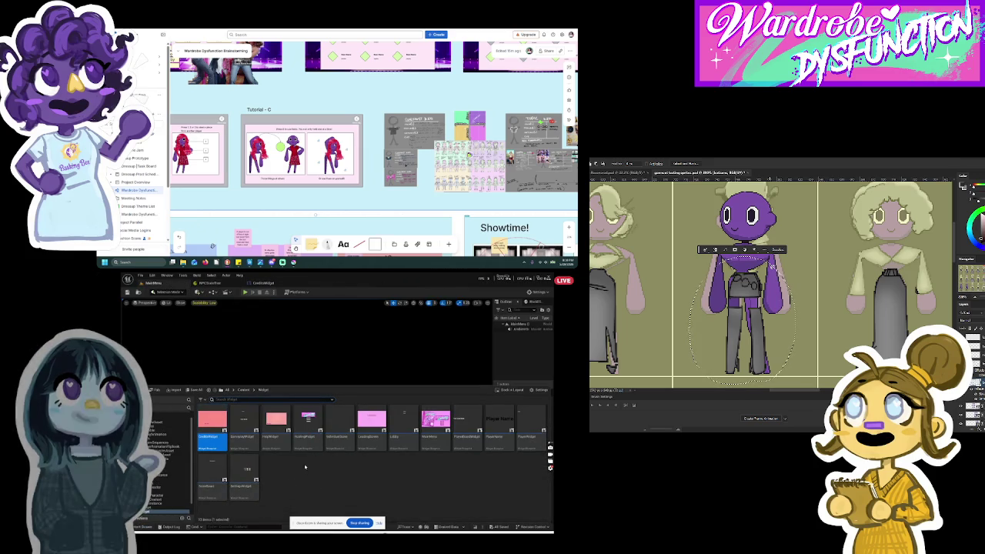
click(273, 440)
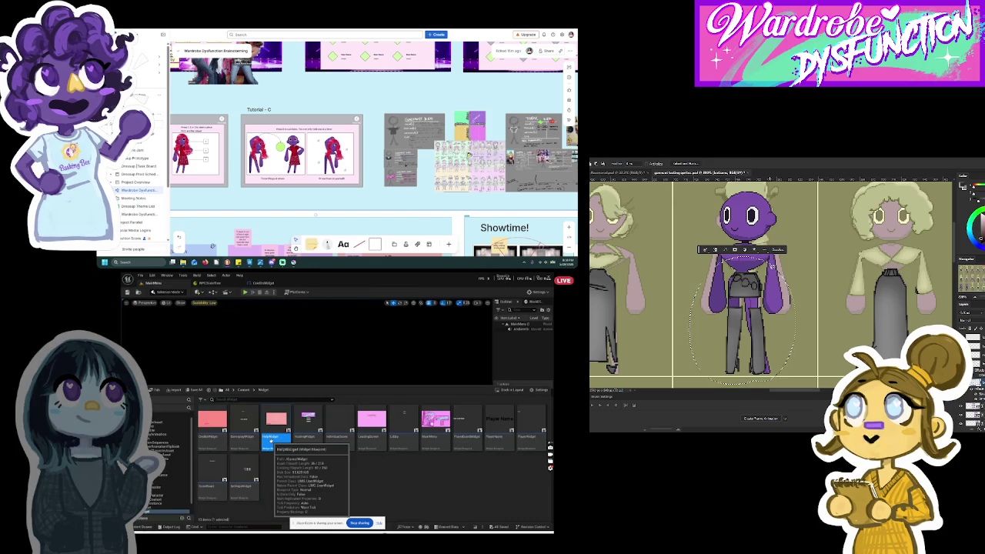
double_click(273, 440)
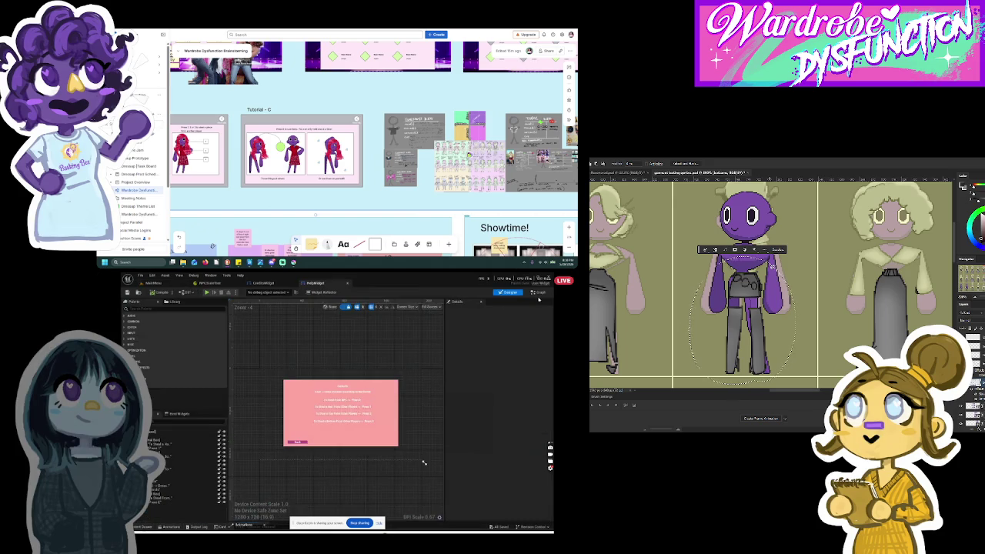
click(539, 292)
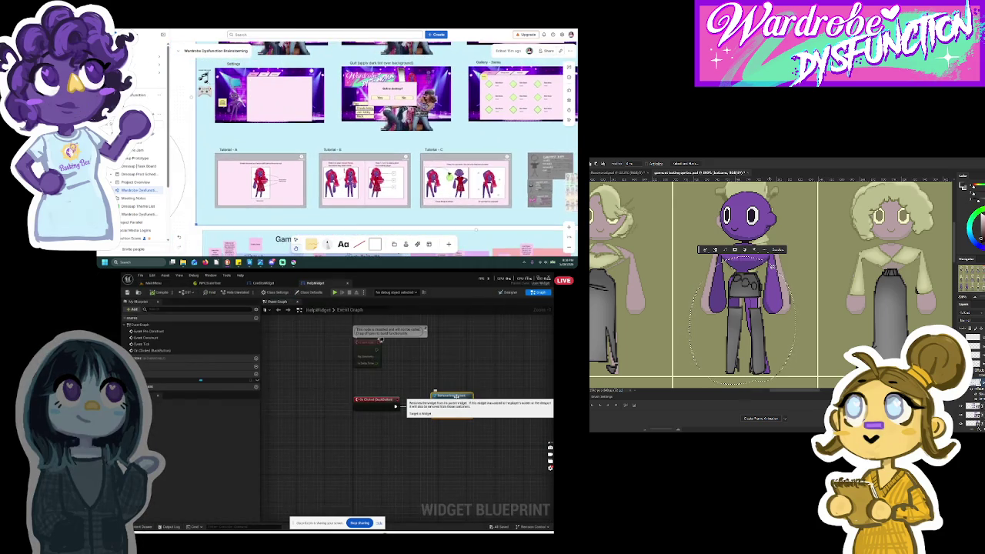
Back on the MainMenu level, open the MainMenu widget blueprint in its designer.
click(146, 283)
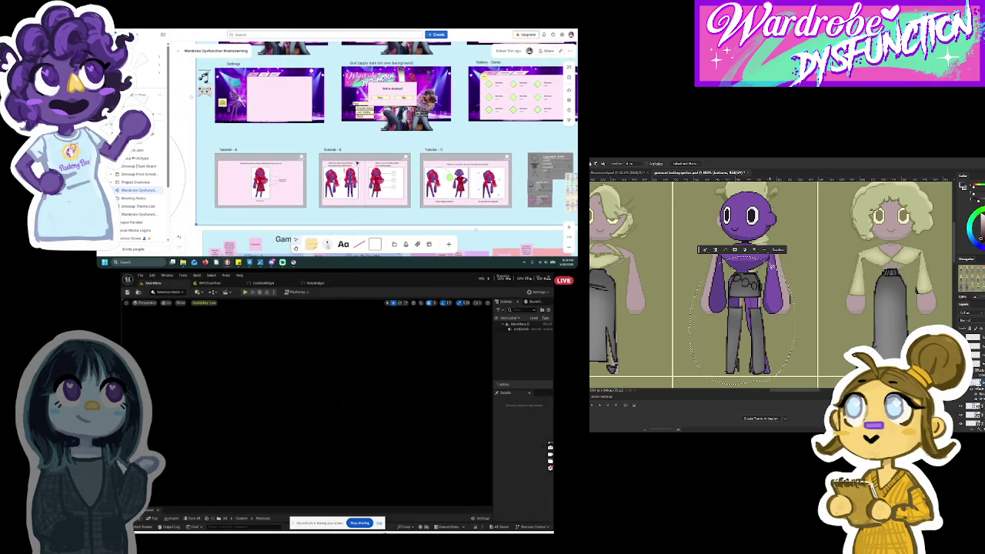
click(143, 526)
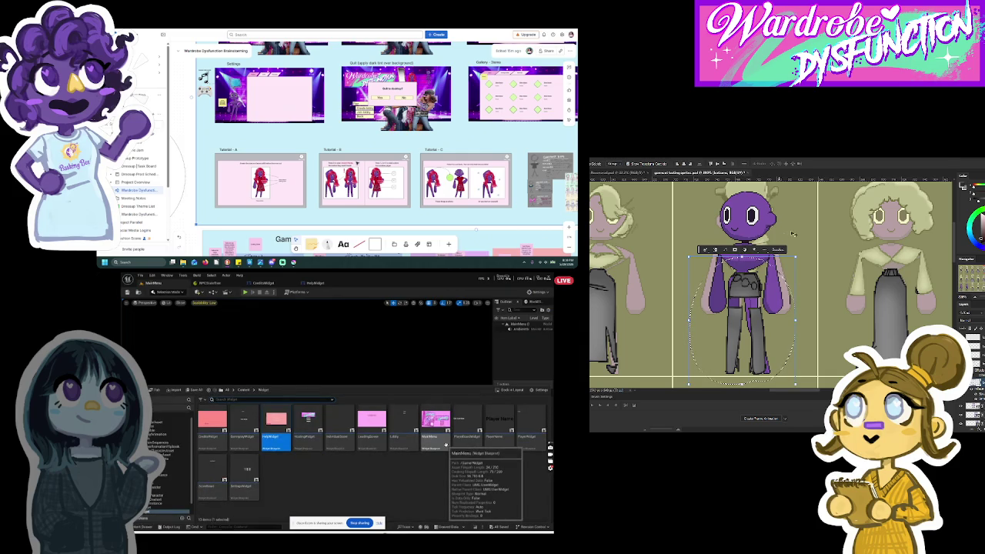
double_click(436, 424)
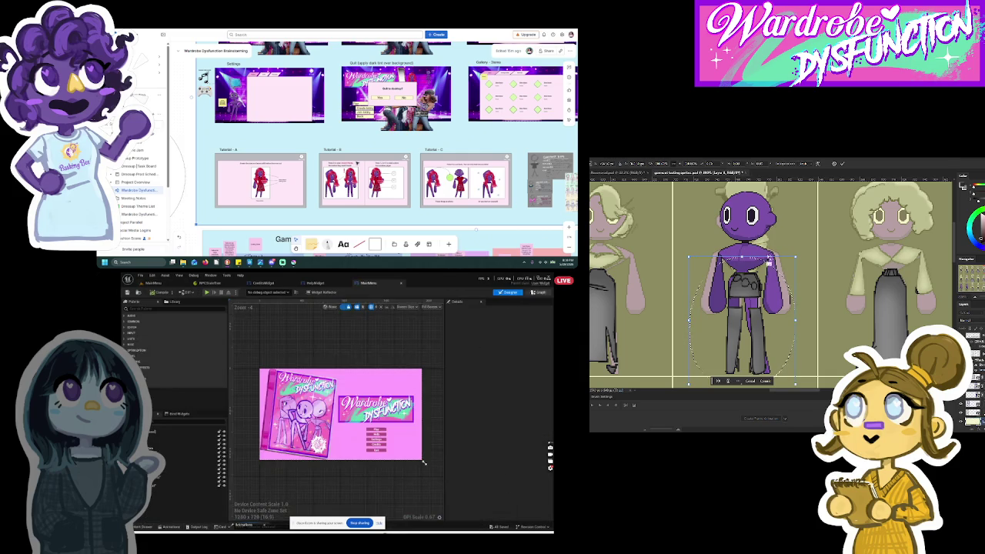
Review the MainMenu widget's event graph, zooming in and out across its nodes.
click(539, 293)
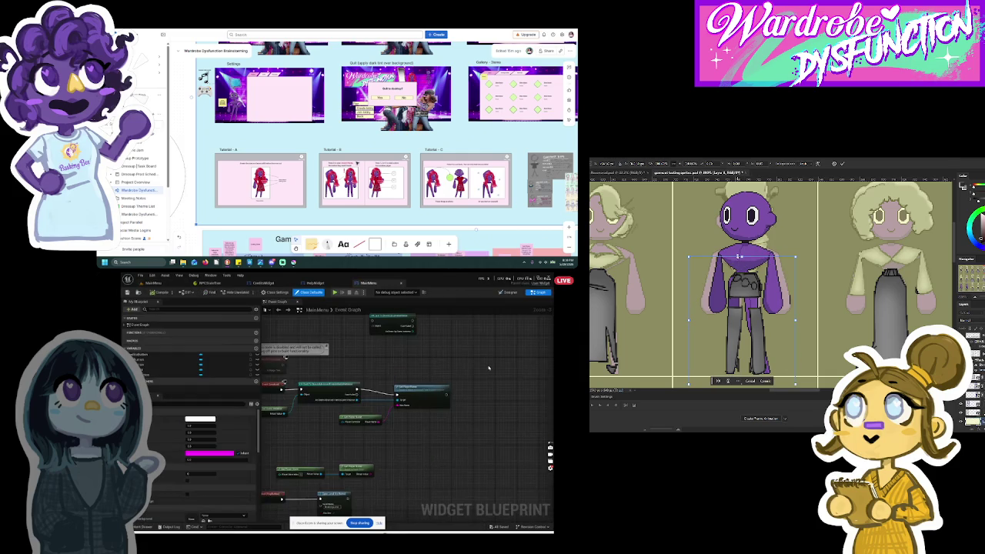
click(164, 284)
click(148, 527)
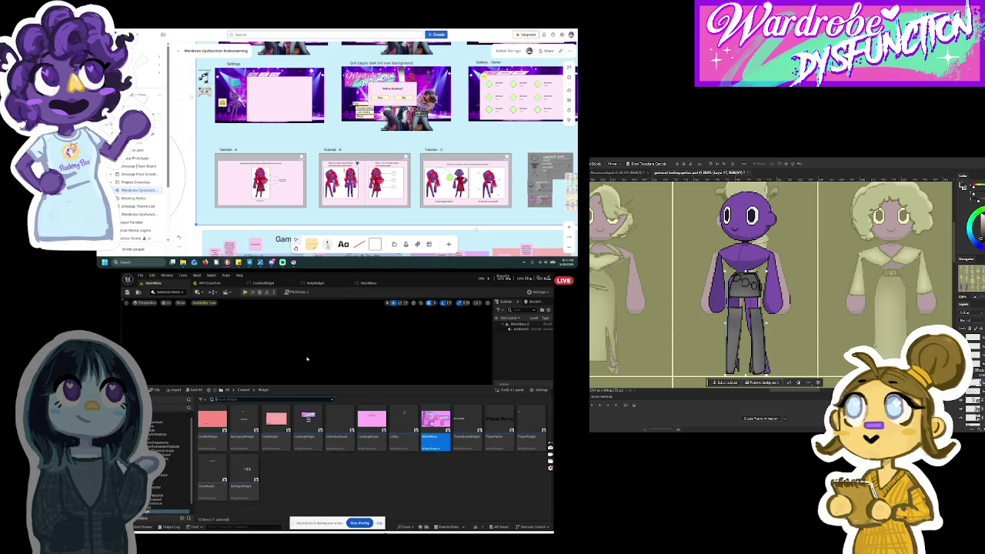
key(Return)
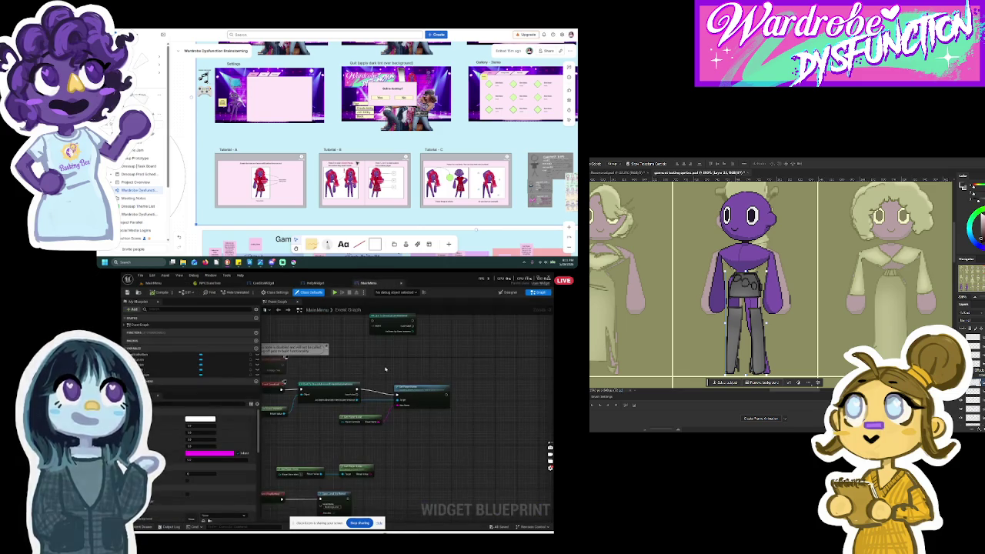
scroll(395, 452, down, 1)
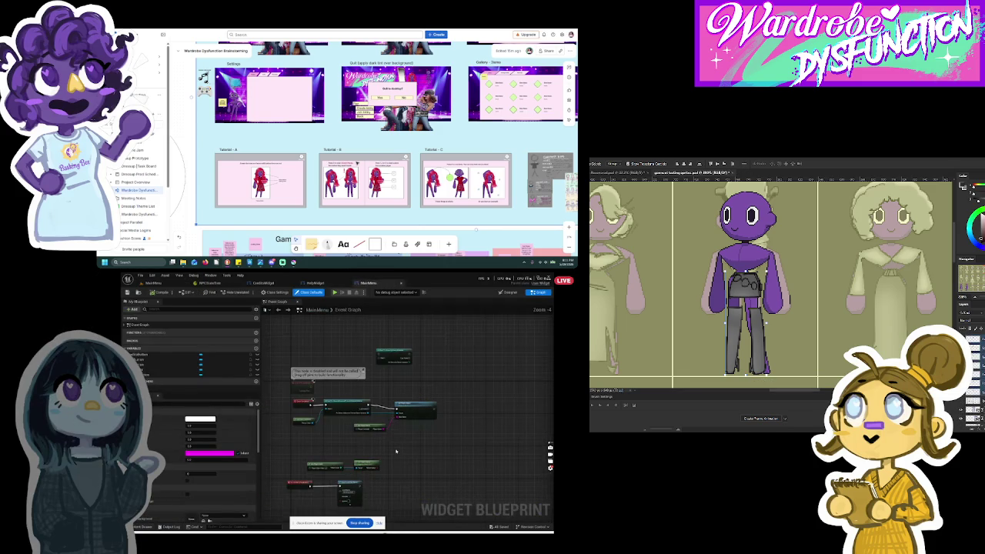
scroll(395, 451, down, 5)
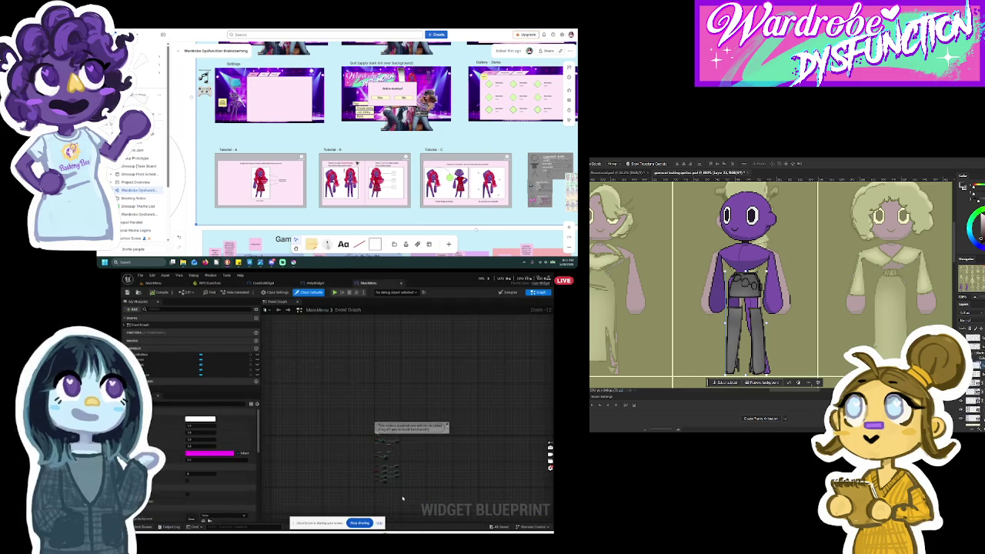
scroll(400, 444, up, 5)
scroll(399, 444, up, 2)
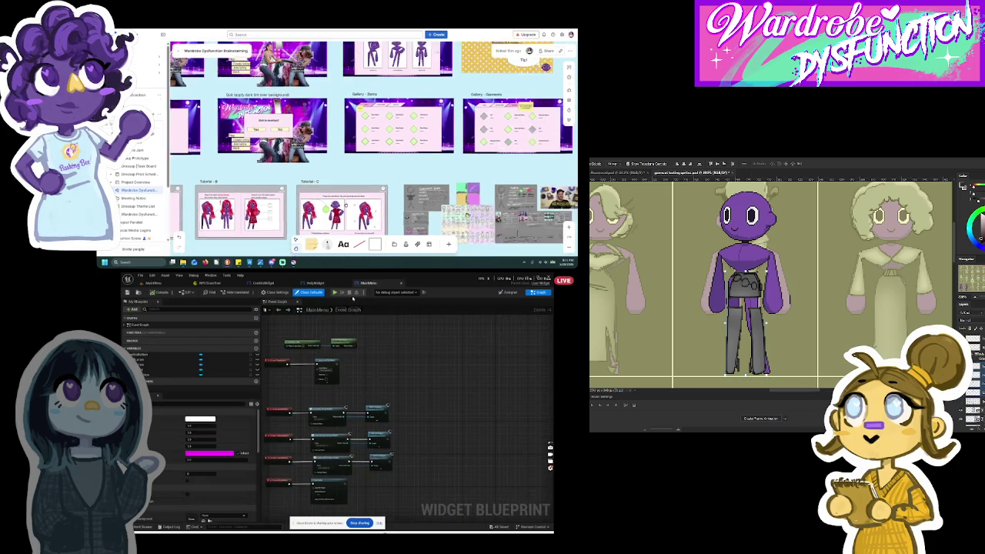
Return to the level and open HostingWidget from the Widget folder's assets.
click(167, 285)
click(146, 518)
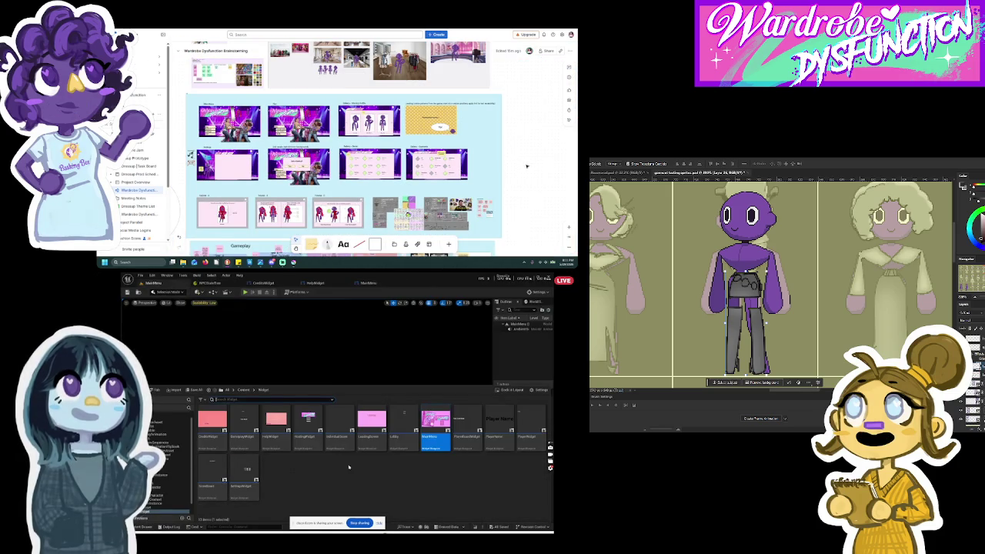
double_click(308, 424)
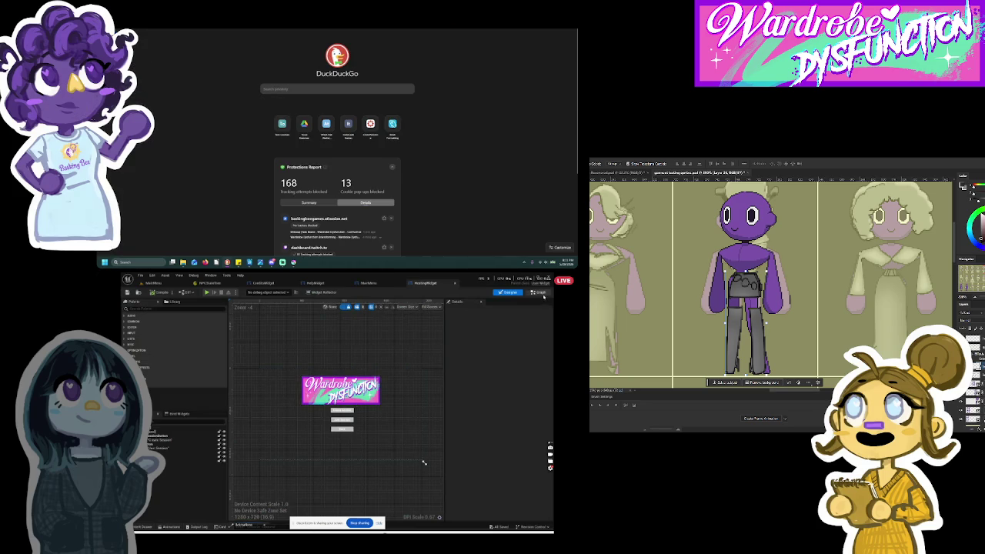
Inspect the HostingWidget's event graph, zooming in and out across its node logic.
click(542, 295)
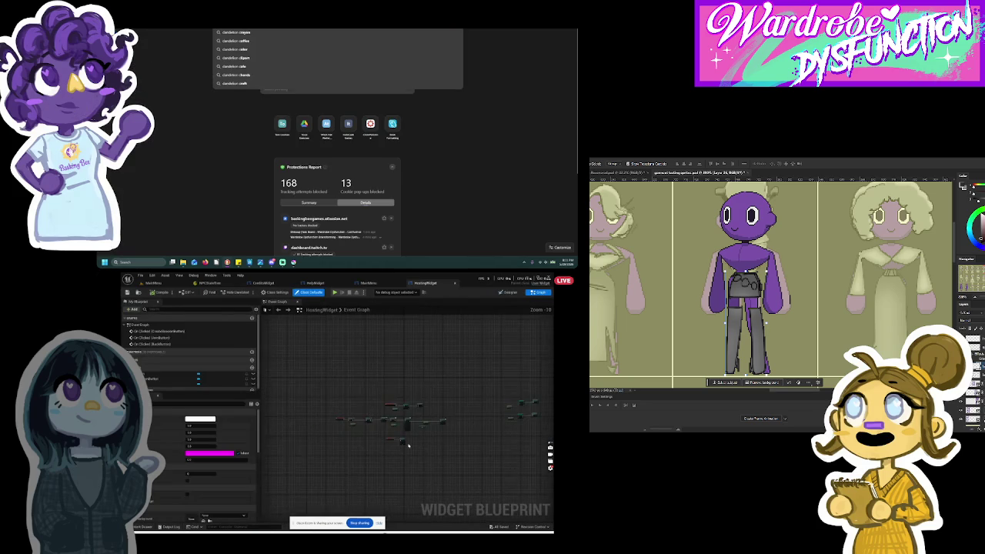
scroll(408, 445, up, 6)
scroll(385, 408, up, 2)
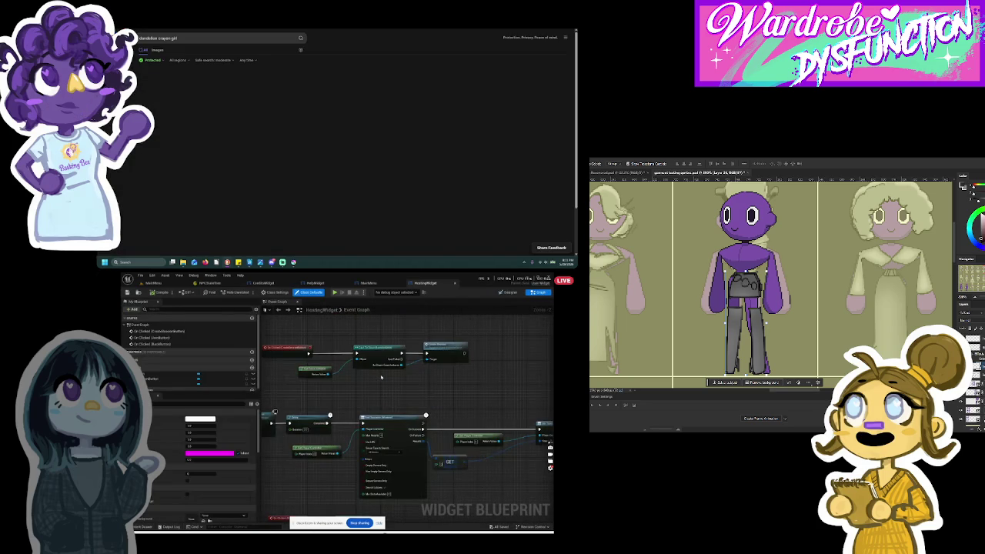
scroll(381, 377, down, 4)
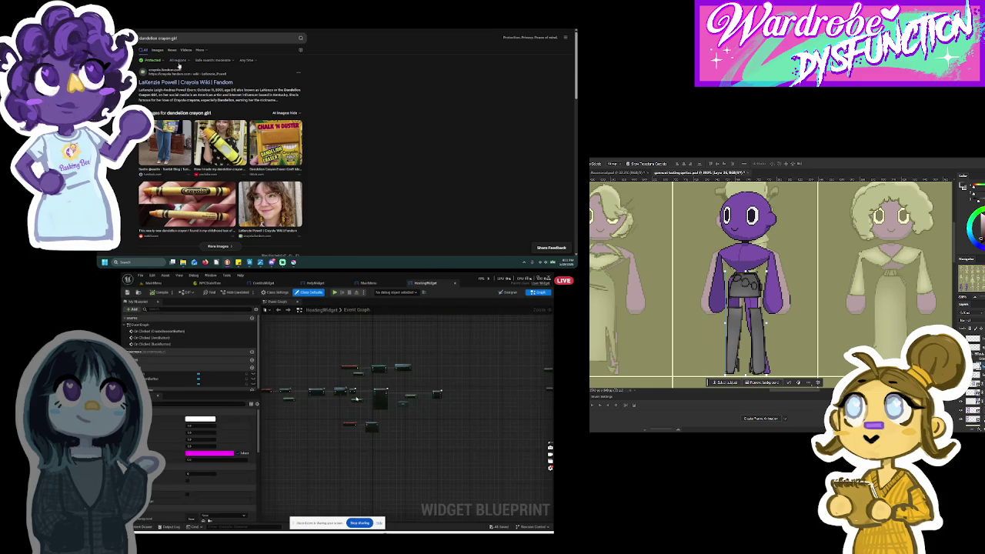
scroll(390, 402, up, 6)
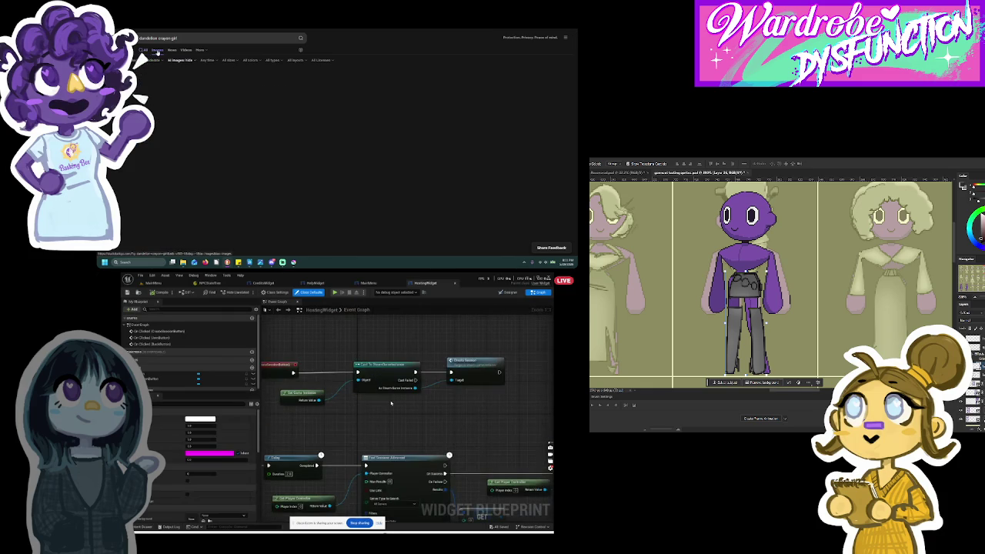
scroll(390, 402, down, 4)
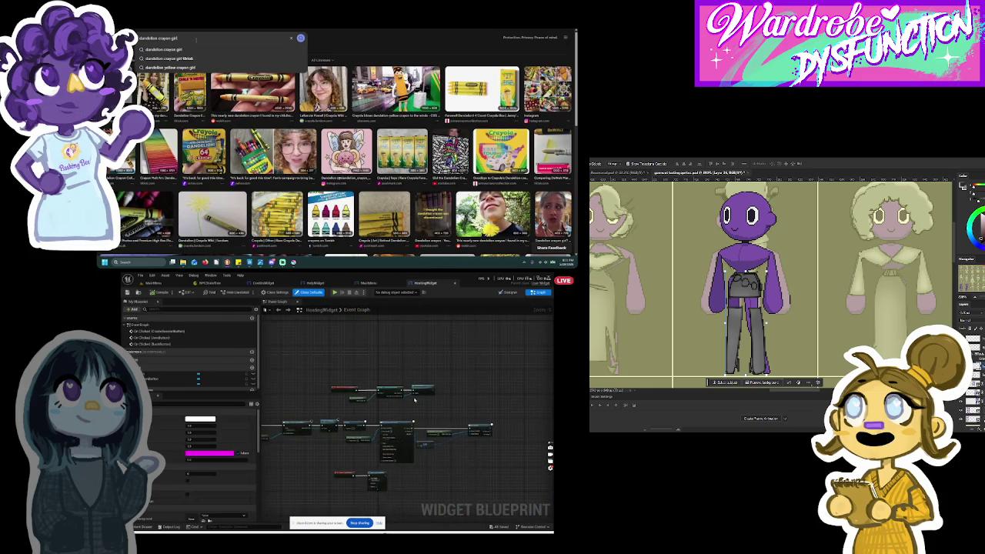
text(wall)
key(Return)
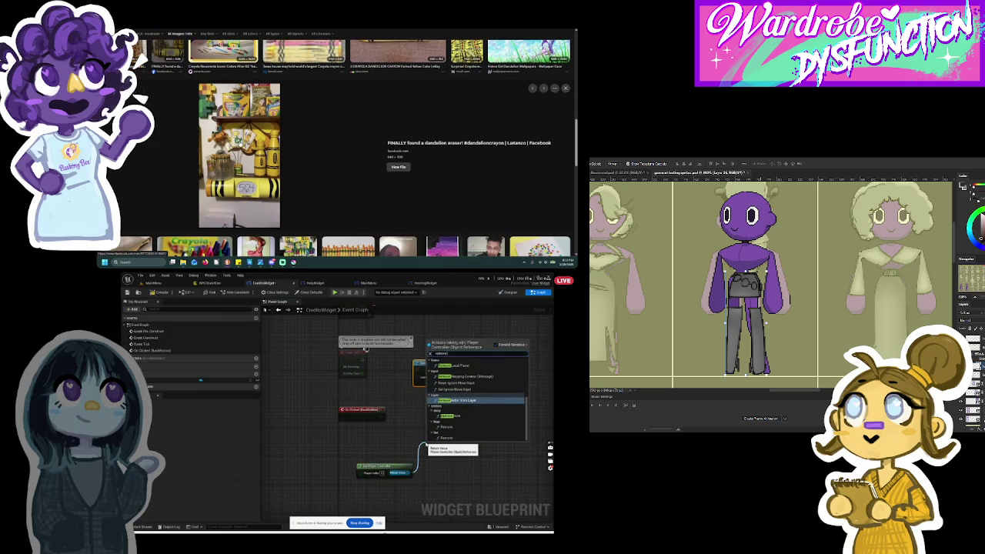
Exit fullscreen on the Discord stream to bring the co-working call into view.
key(Escape)
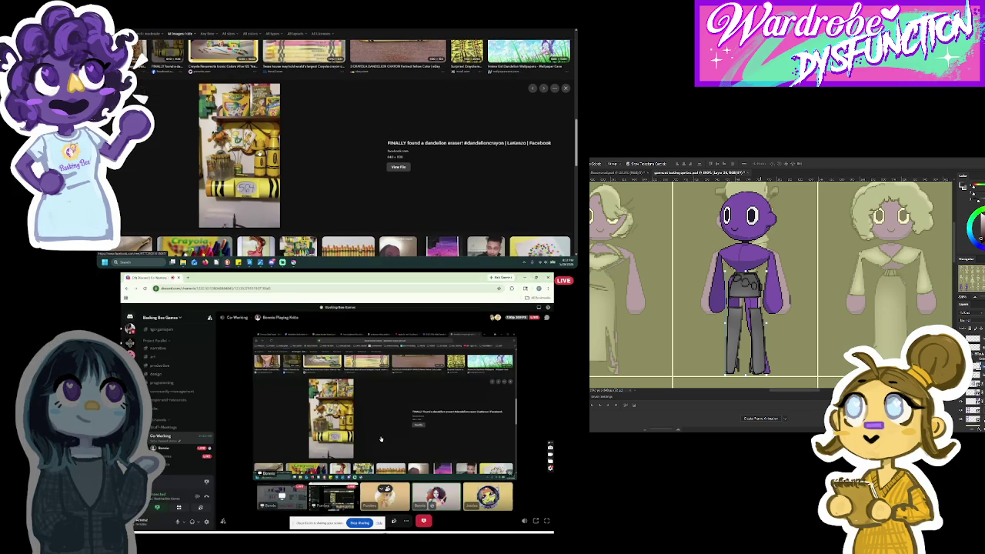
Make the Discord screen share stay fullscreen and enlarge the dandelion eraser crayon image.
double_click(380, 438)
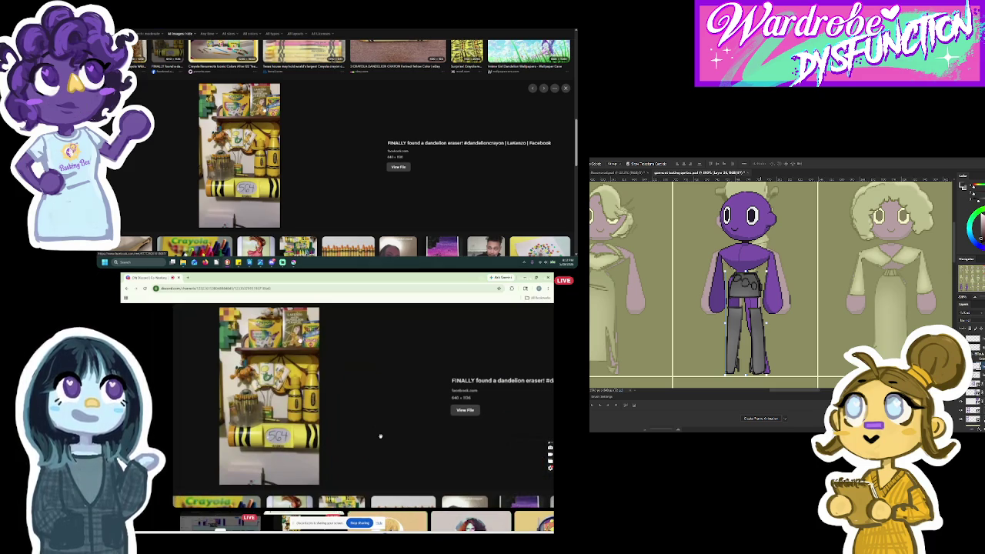
double_click(380, 436)
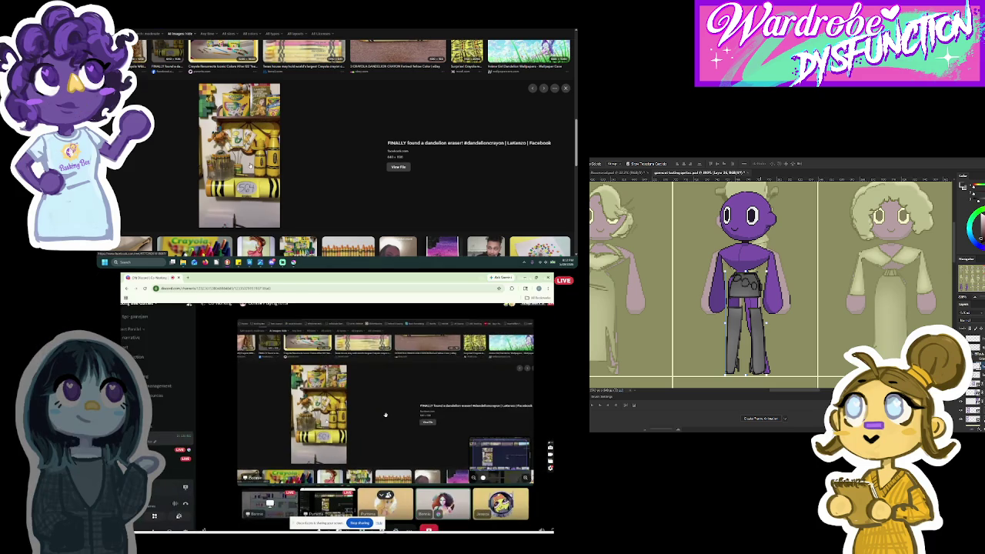
double_click(385, 415)
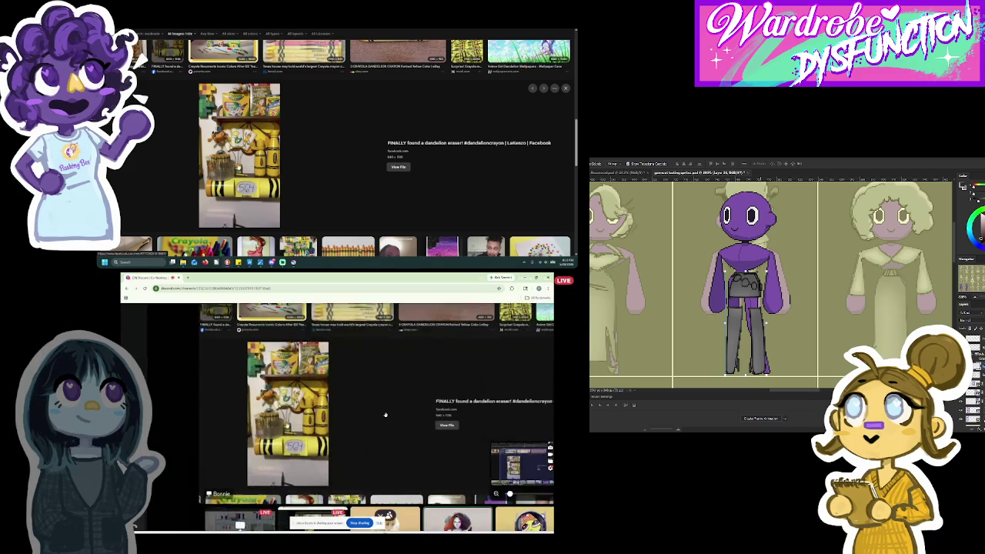
scroll(335, 158, down, 2)
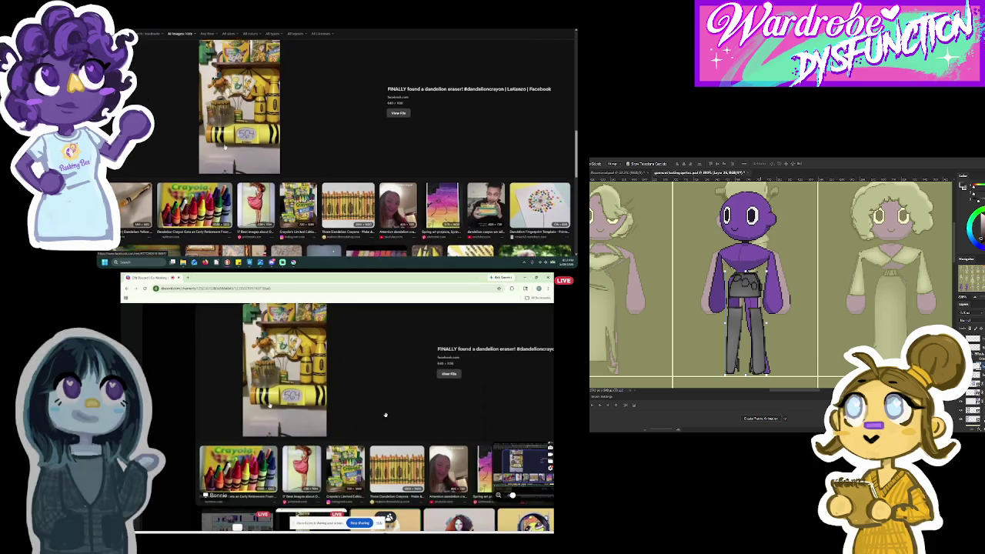
key(Escape)
scroll(333, 161, down, 3)
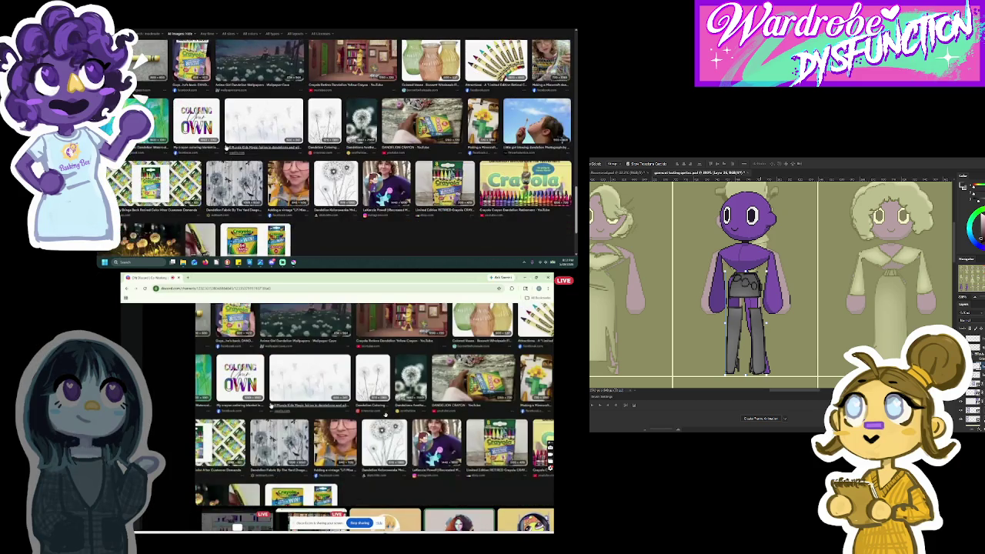
scroll(333, 160, down, 2)
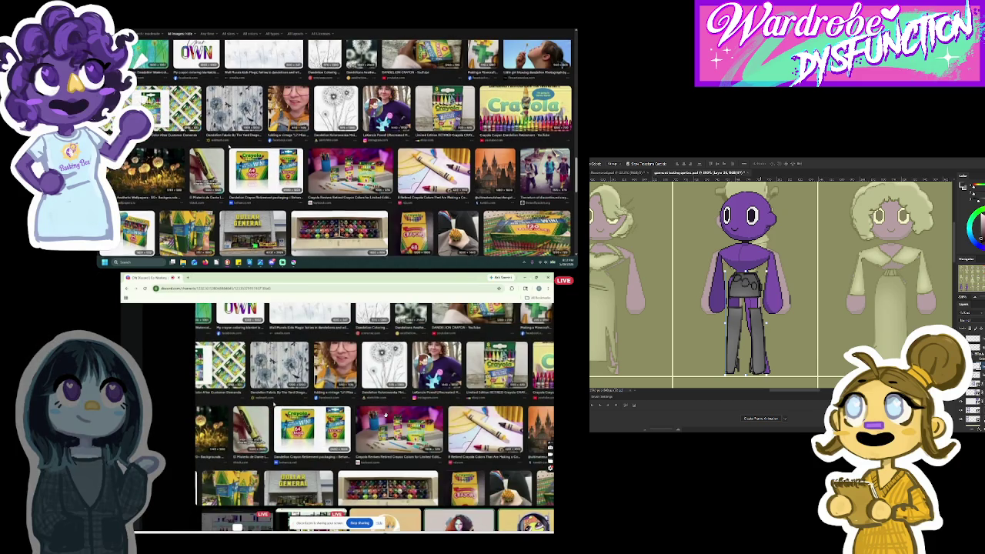
click(229, 146)
scroll(337, 150, up, 2)
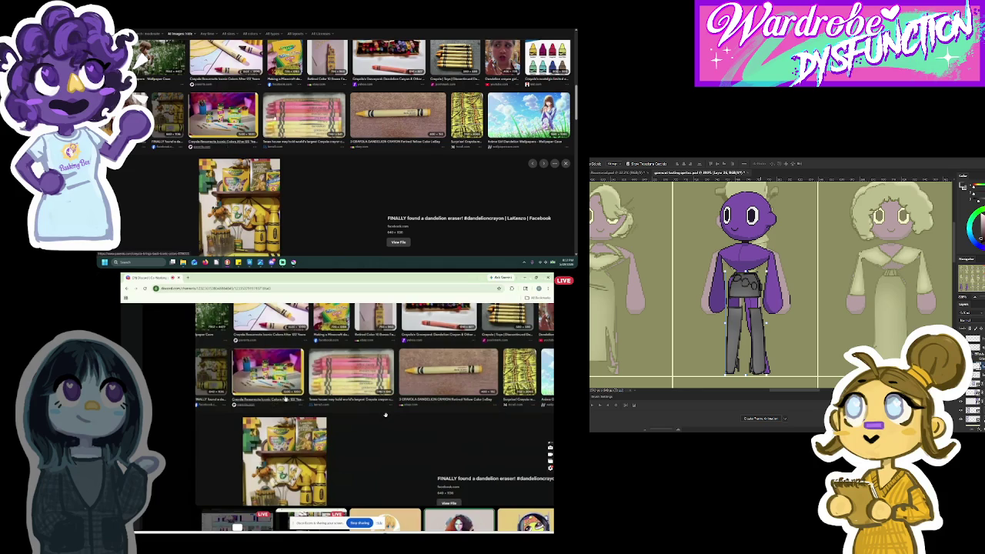
key(alt+Tab)
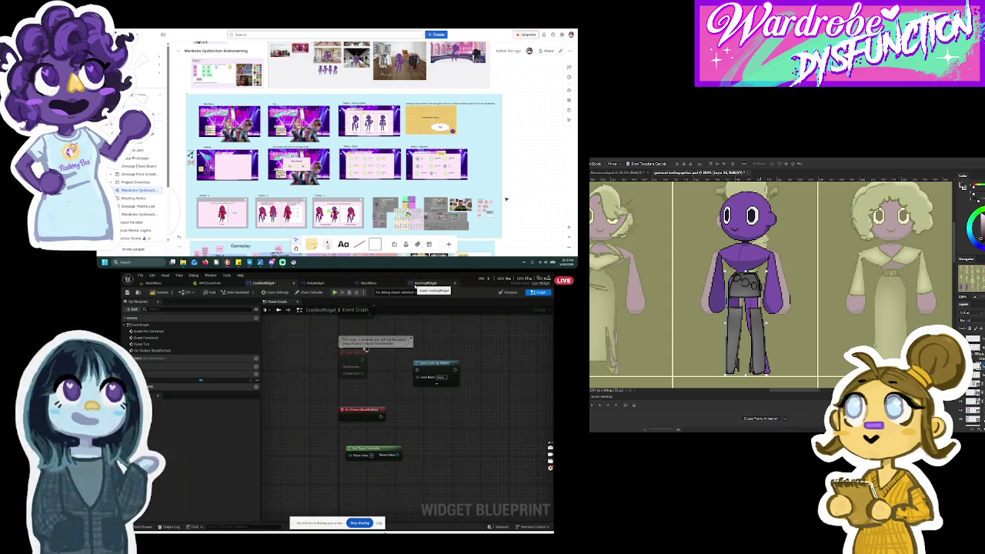
Pull up the action list for the CreditsWidget's player controller reference.
drag(398, 455, 416, 425)
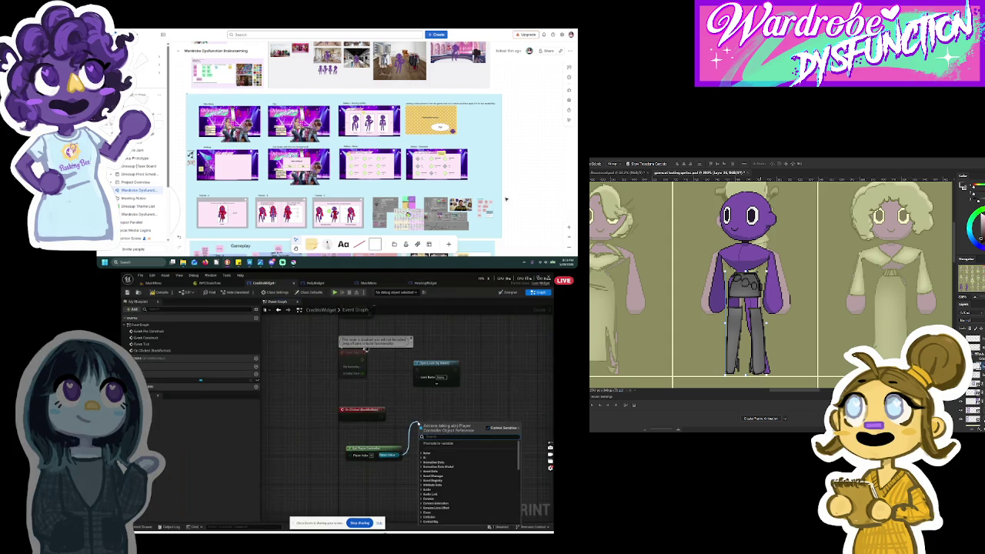
Wire the credits On Clicked event into a new Remove All Widgets node, then Open Level (by Name).
text(rem)
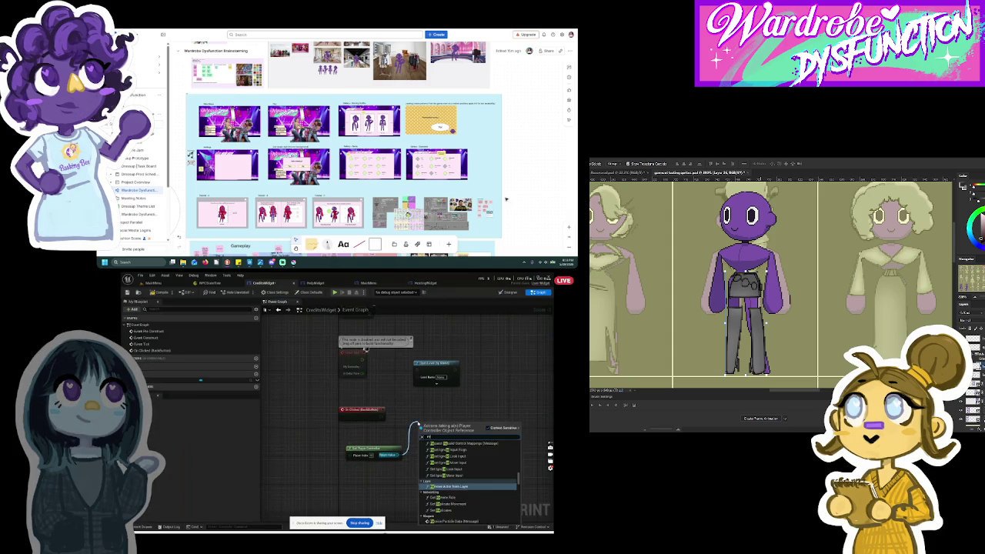
text(ove all)
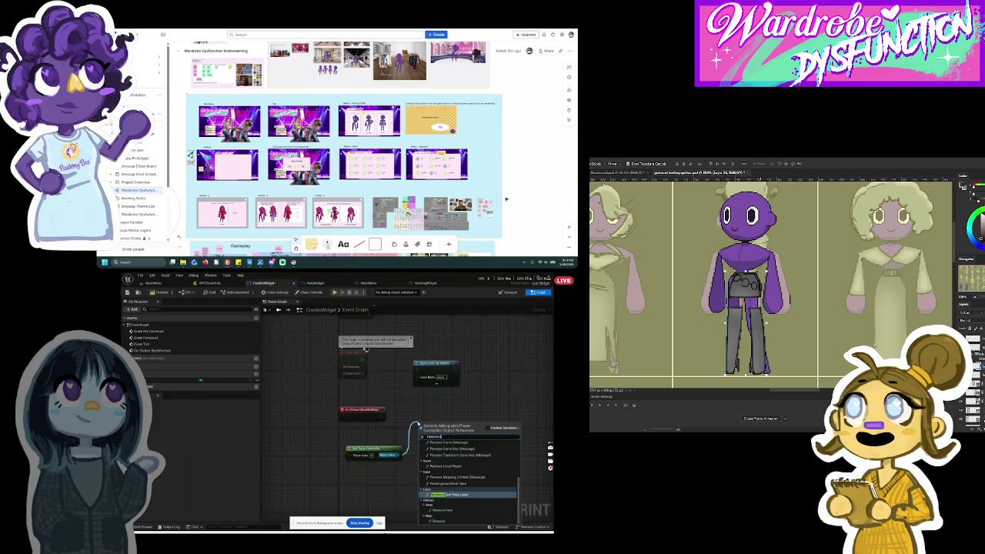
key(Escape)
right_click(409, 421)
text(clearove all)
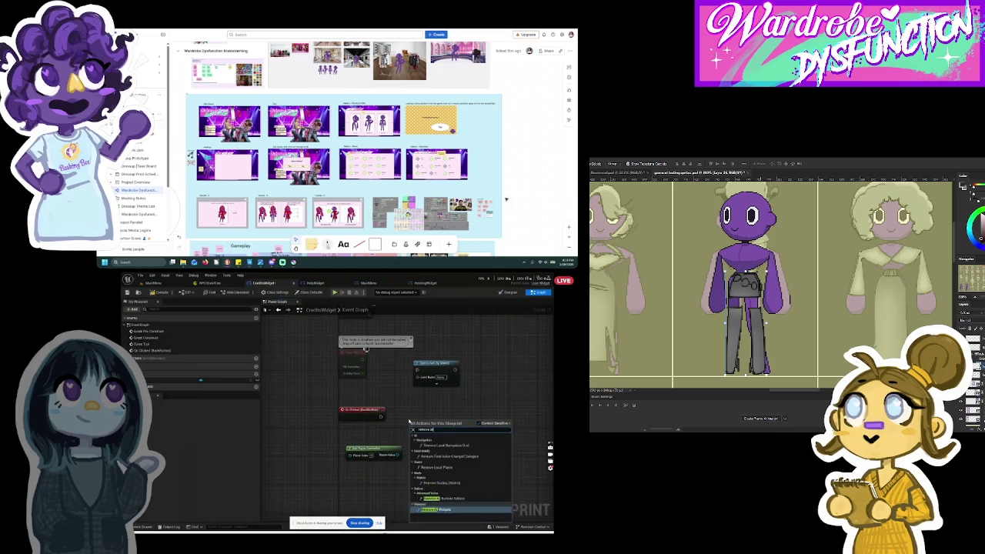
click(451, 457)
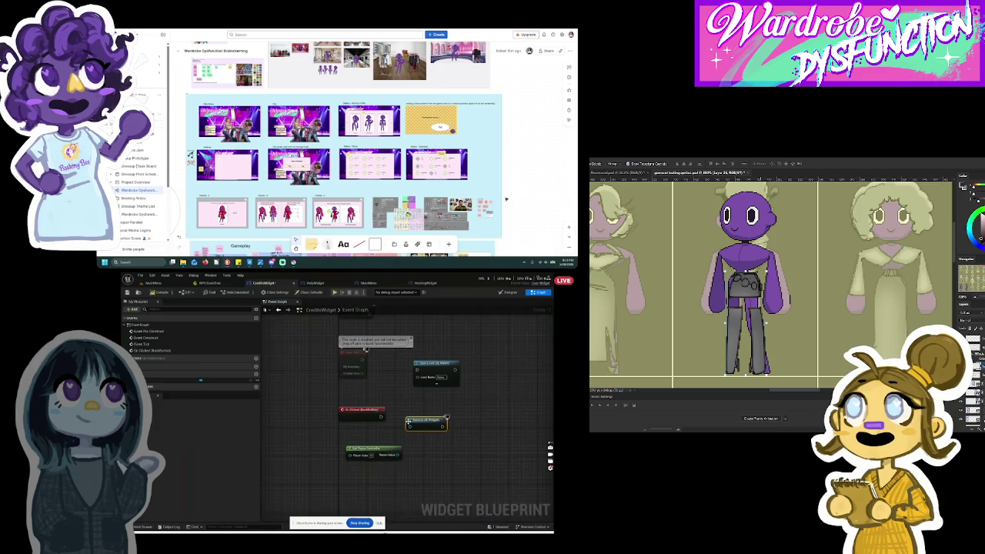
mouse_move(381, 418)
mouse_down()
mouse_move(409, 427)
mouse_move(419, 414)
mouse_up()
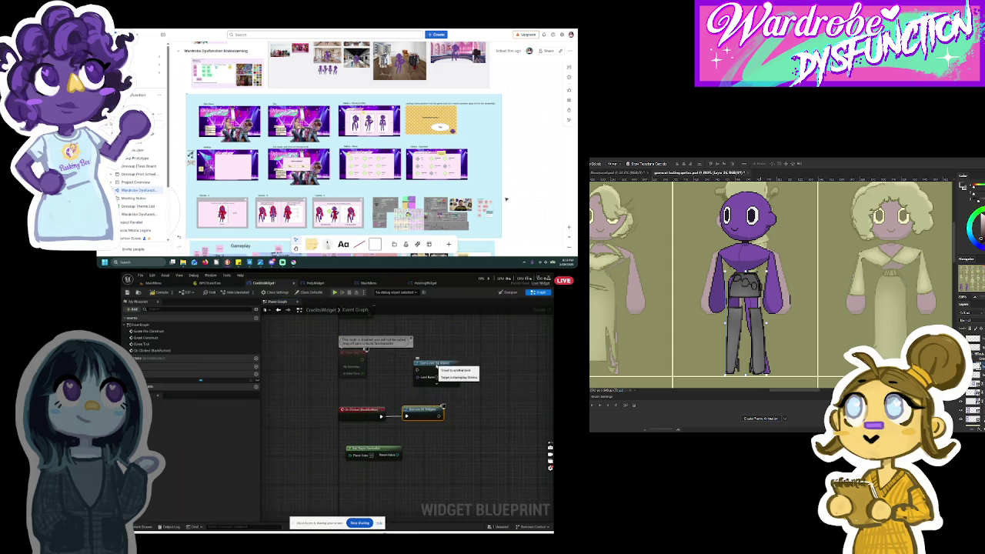
drag(436, 364, 485, 410)
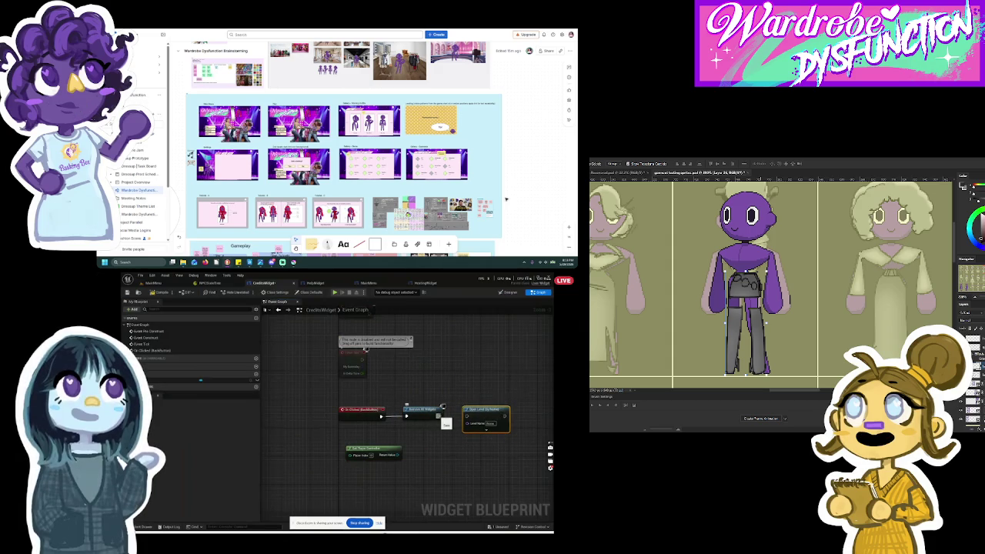
drag(438, 416, 467, 417)
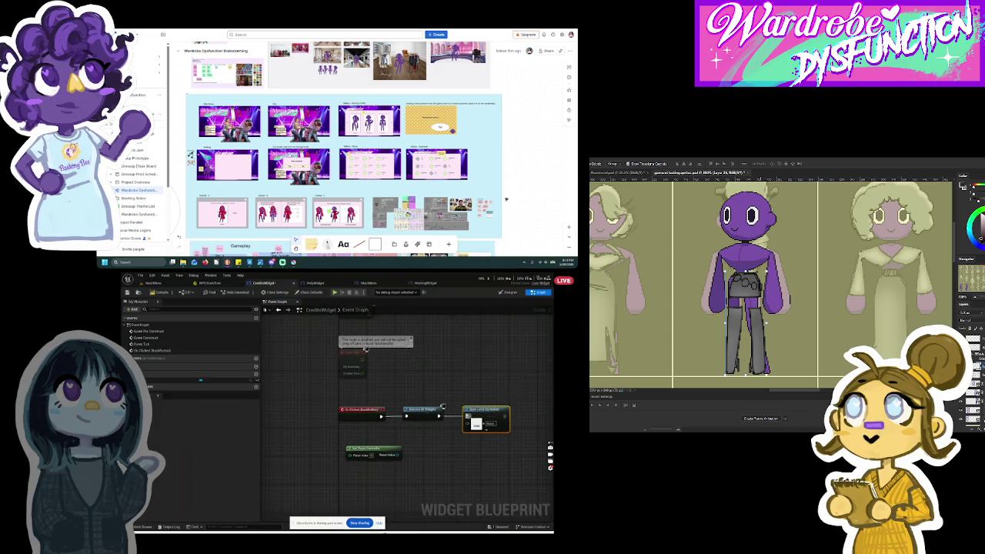
click(485, 429)
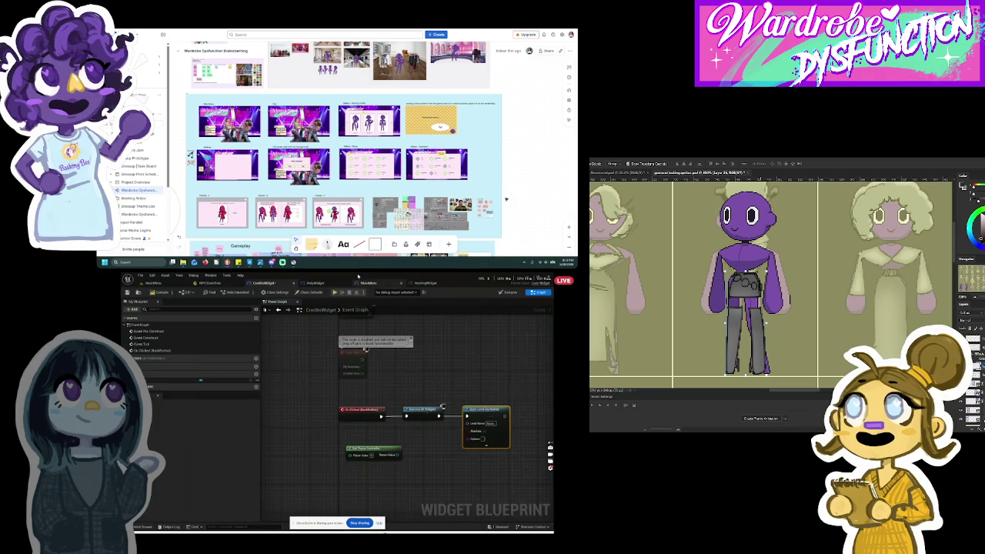
click(371, 283)
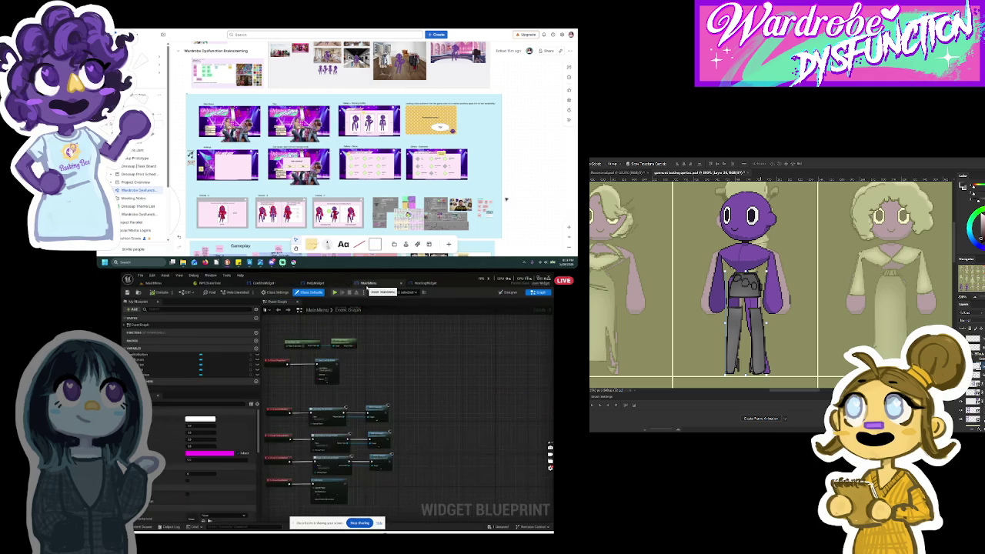
Glance at the HostingWidget's event graph, then return to CreditsWidget.
click(428, 283)
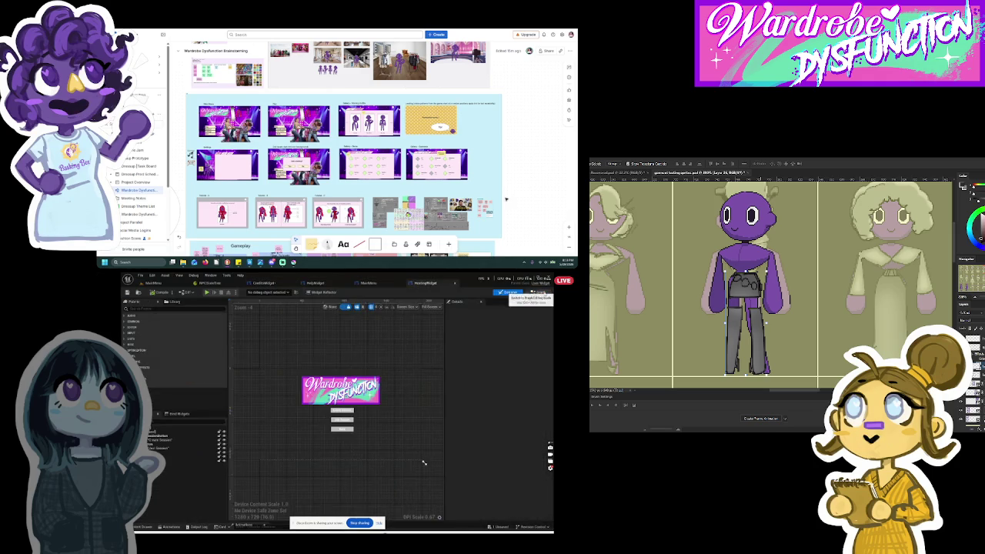
click(538, 292)
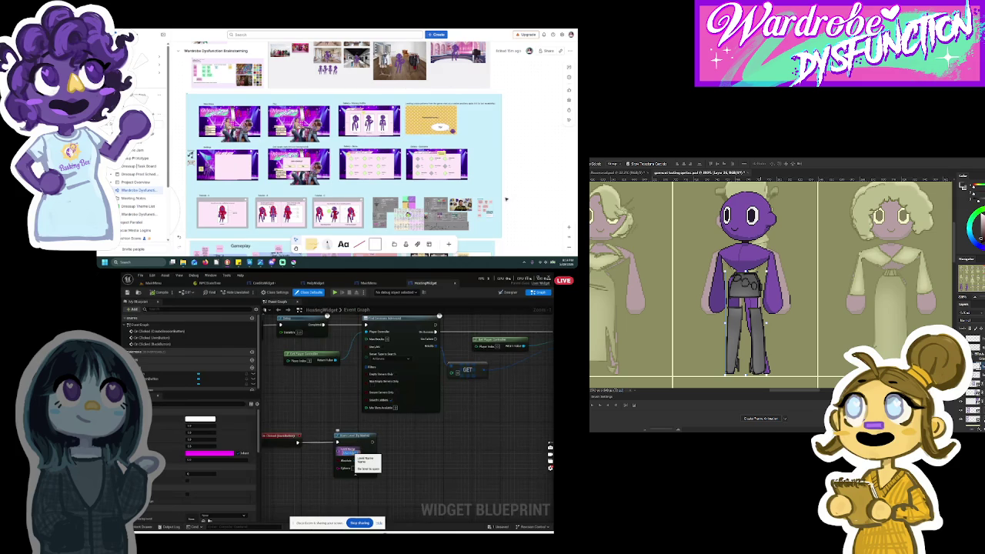
click(264, 283)
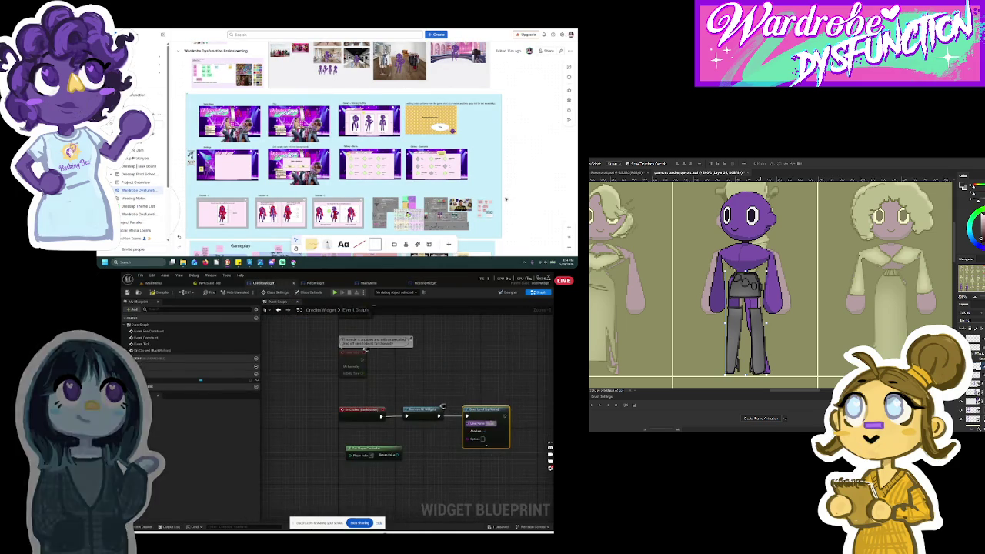
Delete the Set Player Controller node and select the Remove All Widgets and Open Level nodes.
click(487, 397)
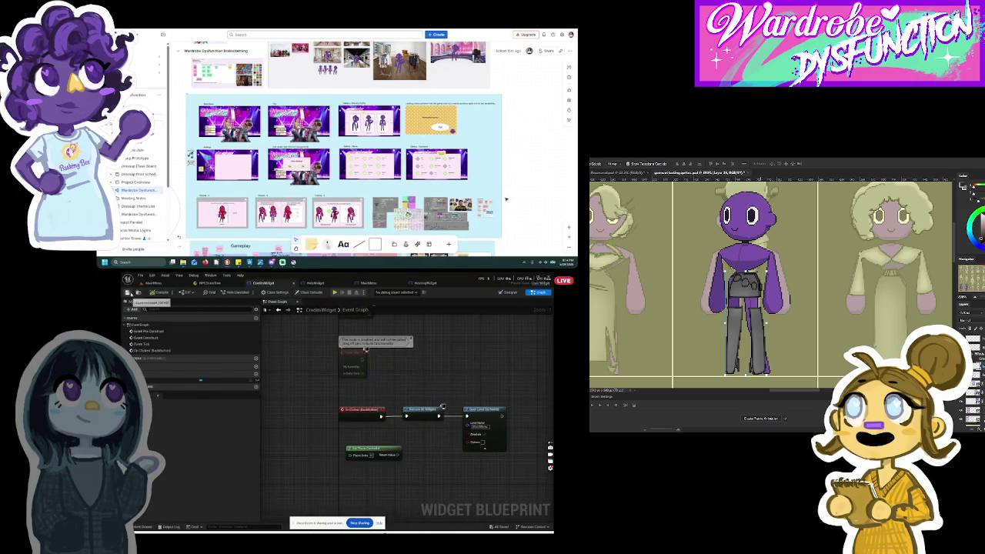
right_click(375, 450)
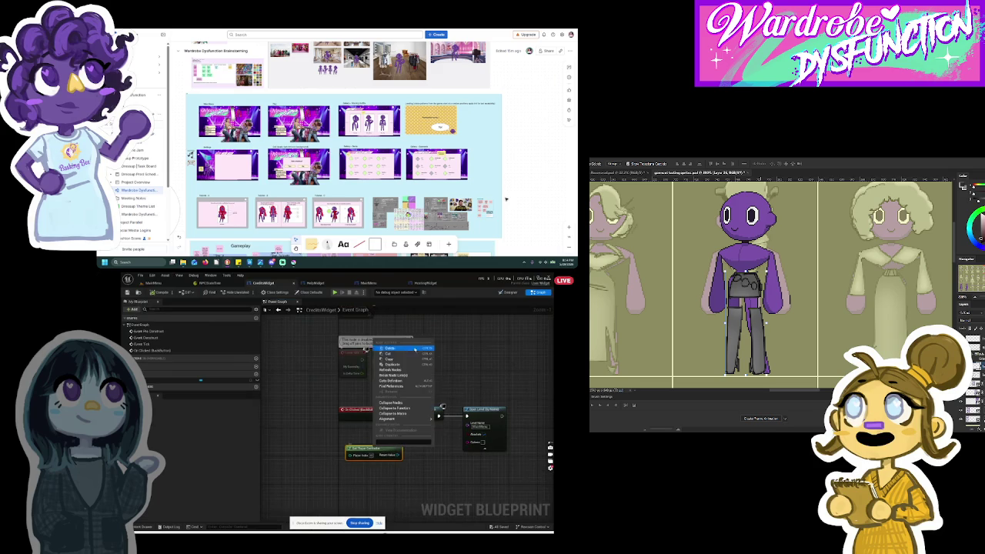
click(400, 352)
drag(396, 402, 476, 453)
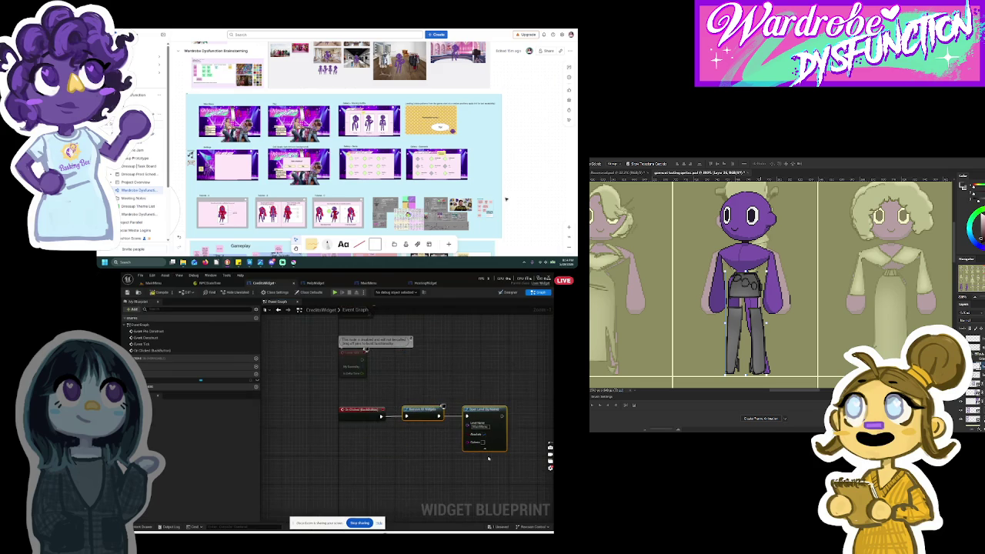
click(333, 284)
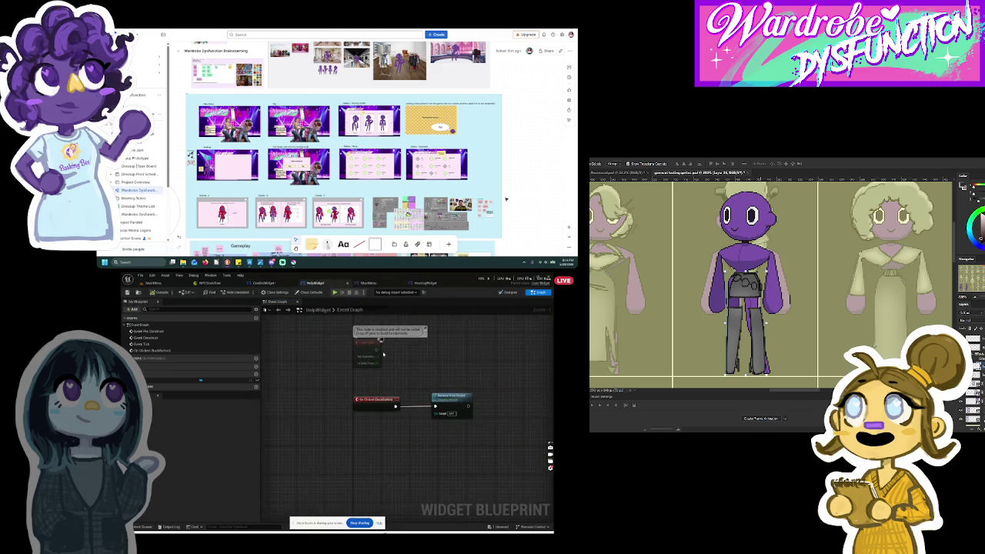
Paste Remove All Widgets and Open Level into HelpWidget, replacing Remove from Parent on the HelpButton click.
key(ctrl+v)
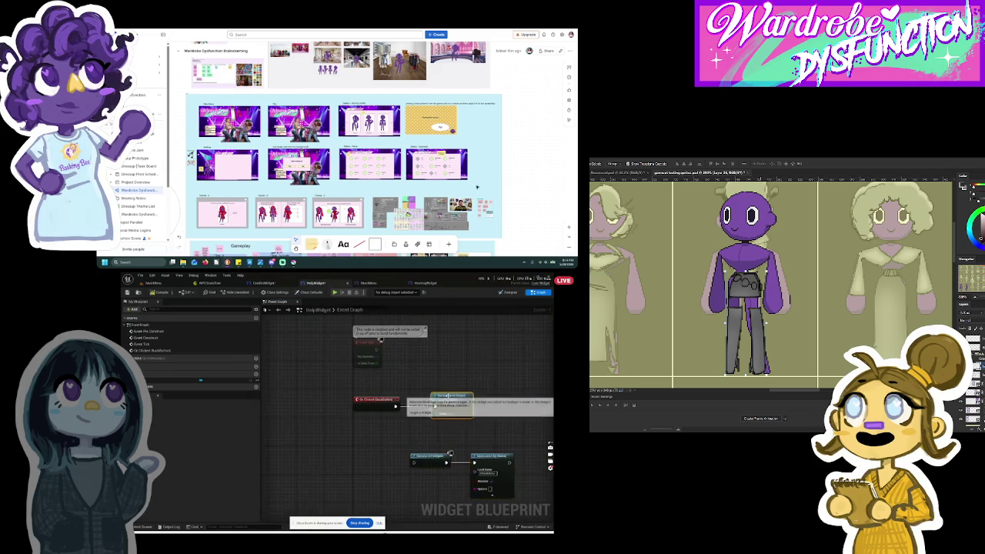
right_click(449, 398)
click(465, 406)
mouse_move(389, 403)
mouse_down()
mouse_move(387, 460)
mouse_move(413, 463)
mouse_up()
click(407, 437)
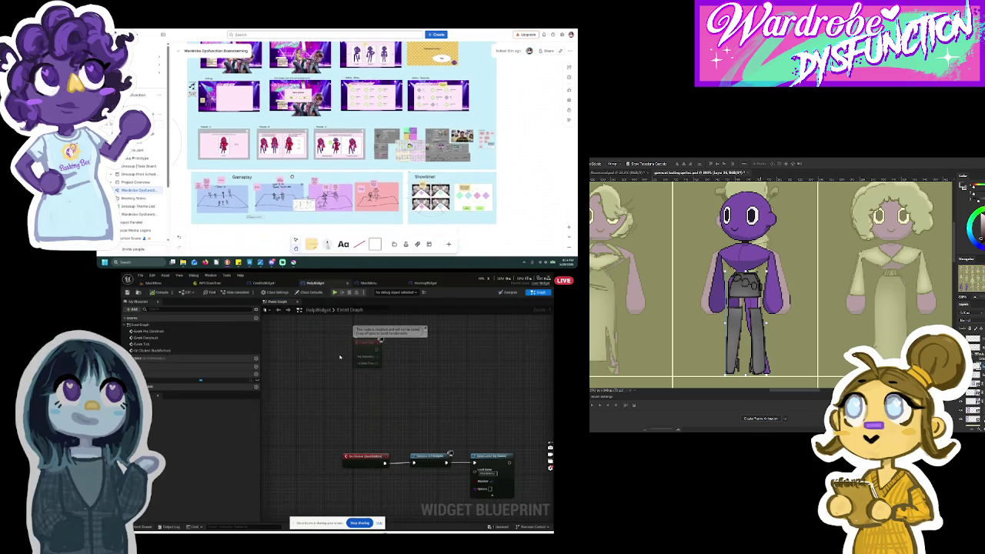
click(265, 282)
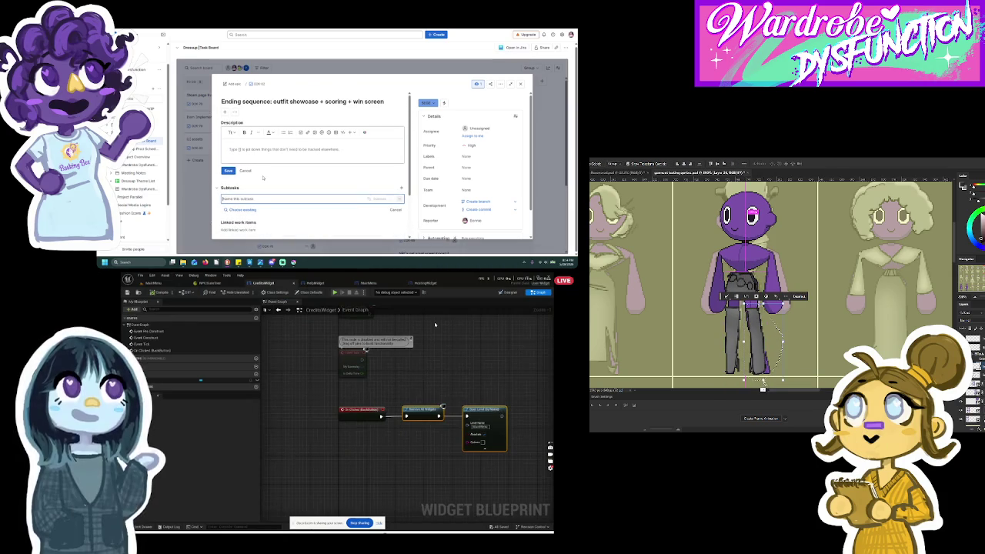
scroll(262, 178, down, 1)
Switch between the HelpWidget and CreditsWidget tabs, then return to the MainMenu level.
click(315, 284)
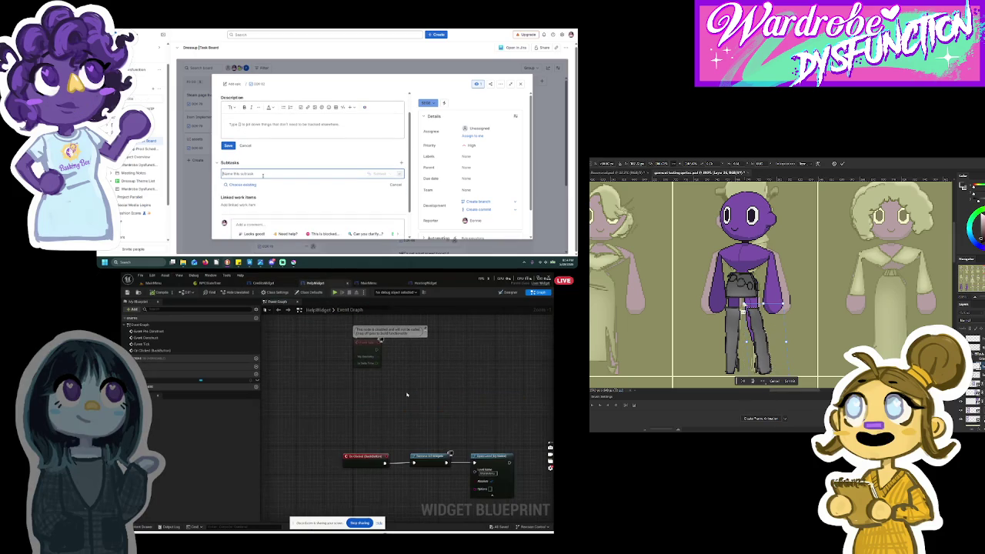
text(the d)
click(263, 284)
text(line up all player)
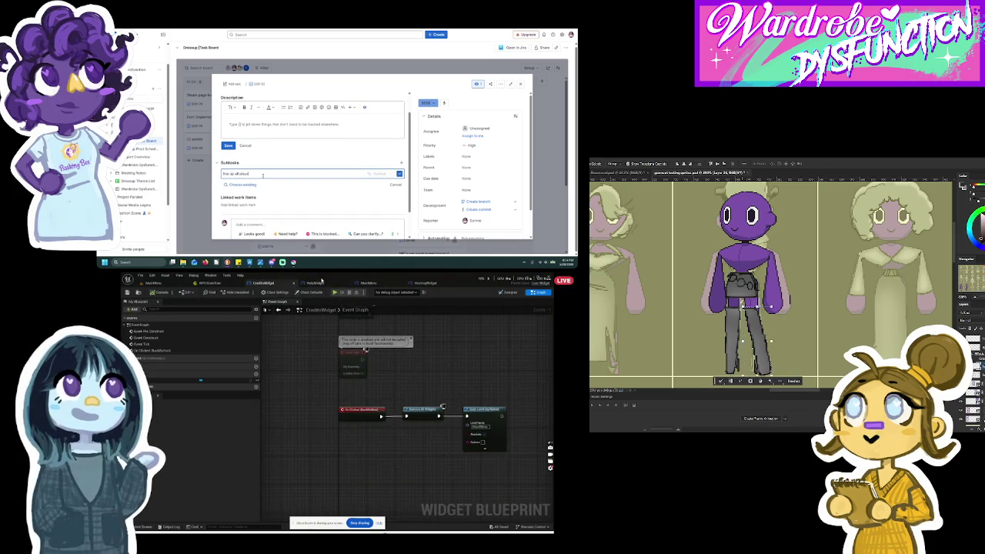
click(316, 283)
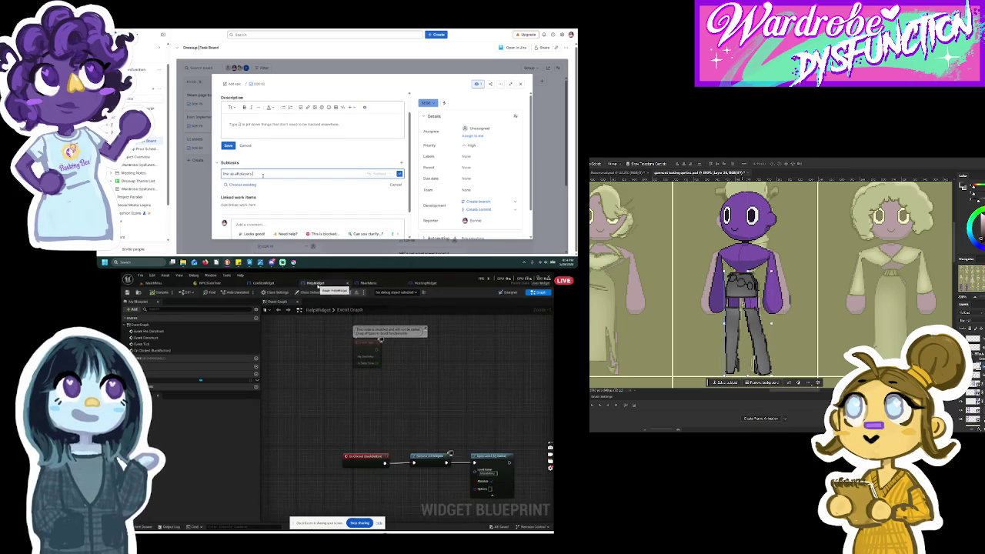
click(166, 286)
Play-test in the editor, visiting the Credits screen and settings panel before stopping.
click(245, 292)
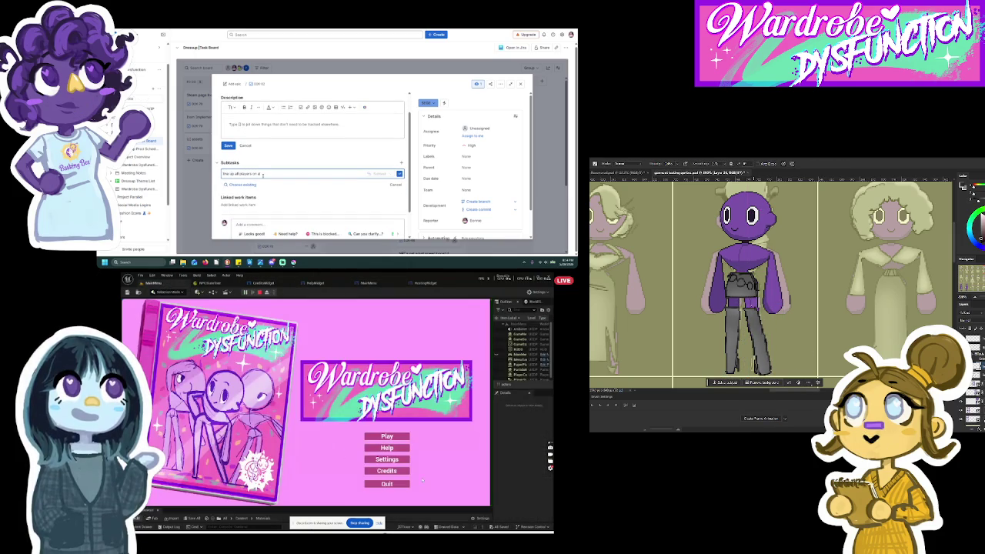
click(386, 470)
click(244, 468)
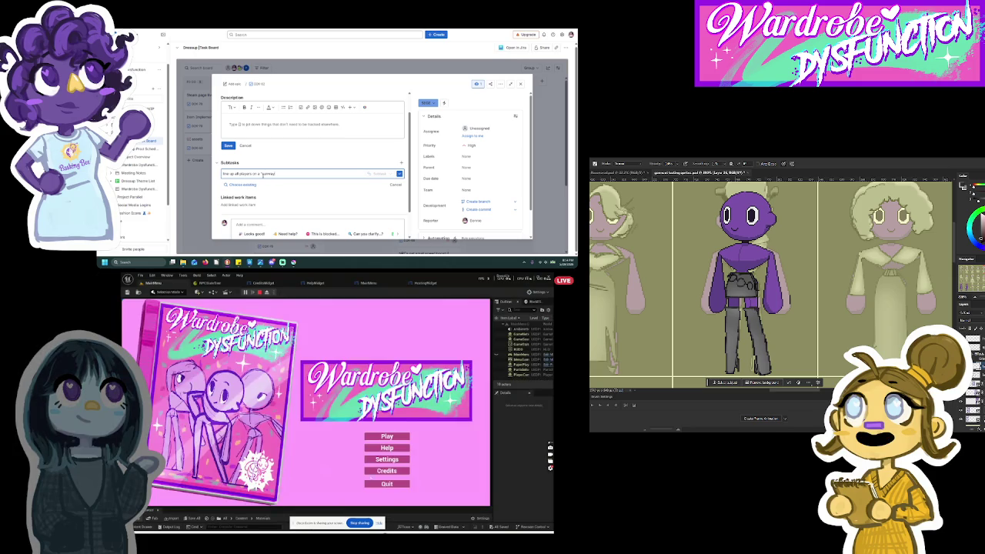
click(386, 458)
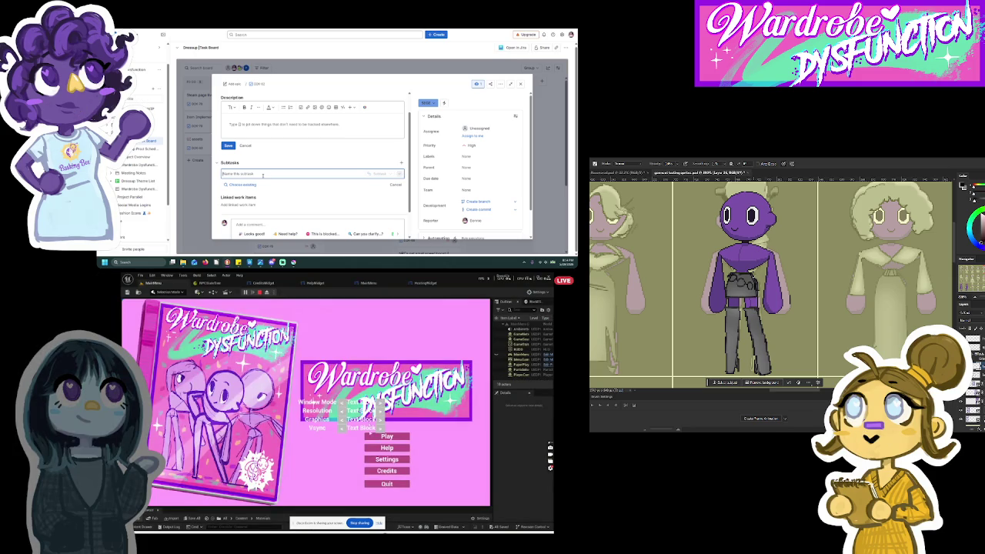
click(259, 293)
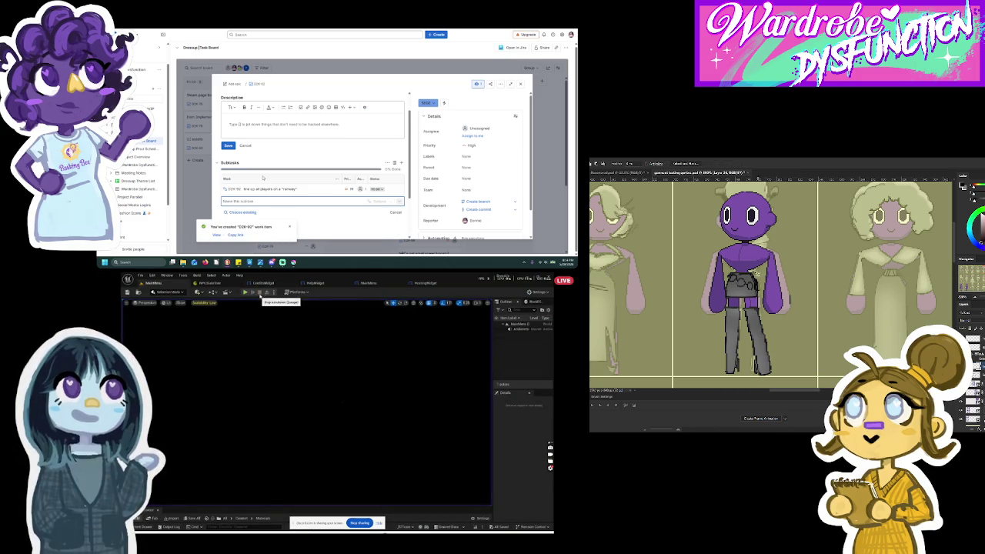
Replay the game, choose Play then Create Session to load the Lobby, and stop.
click(245, 293)
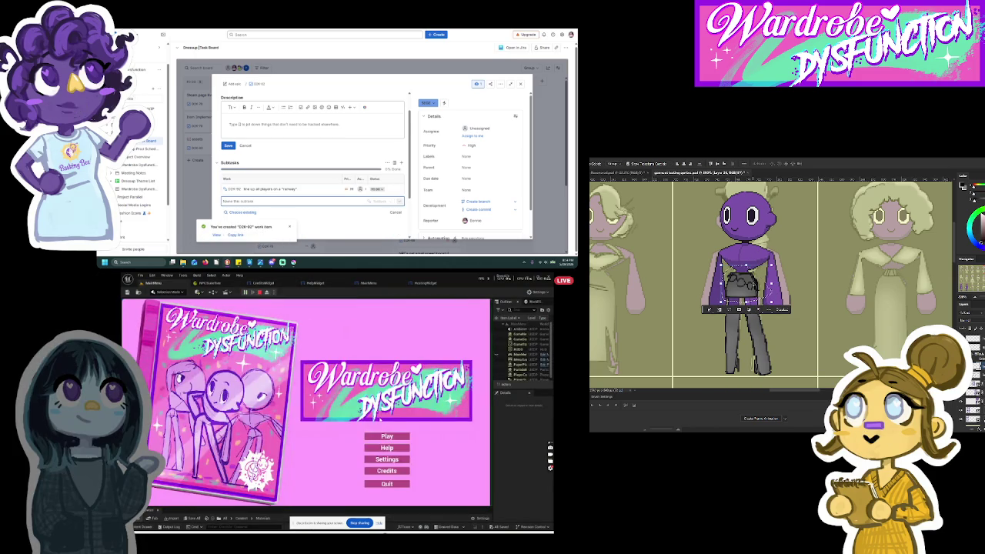
click(386, 458)
click(306, 189)
click(209, 464)
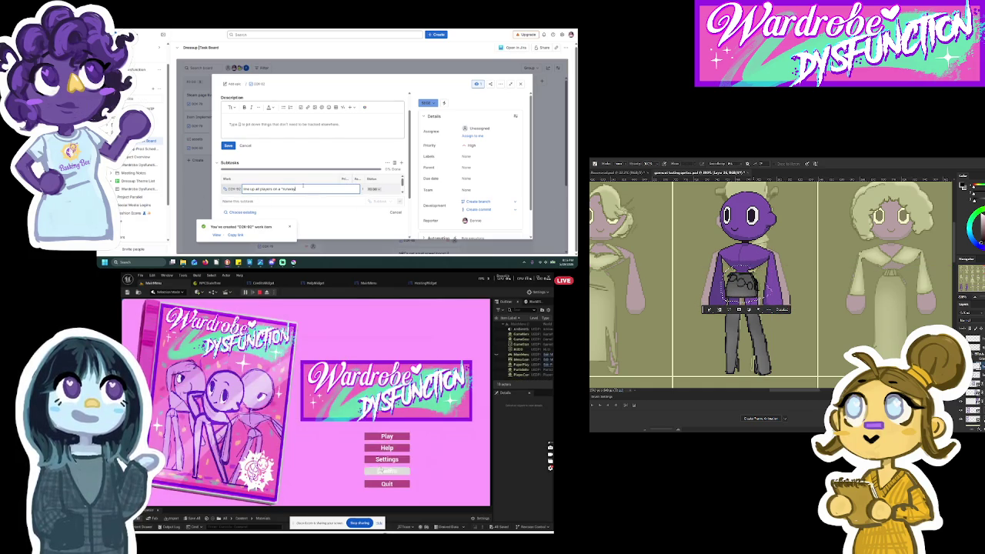
click(386, 470)
click(248, 467)
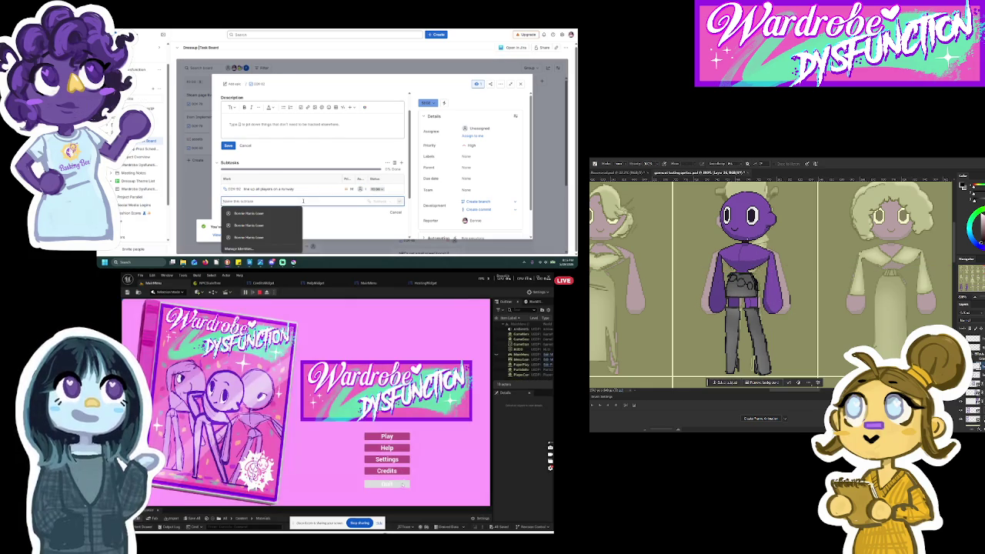
text(let players)
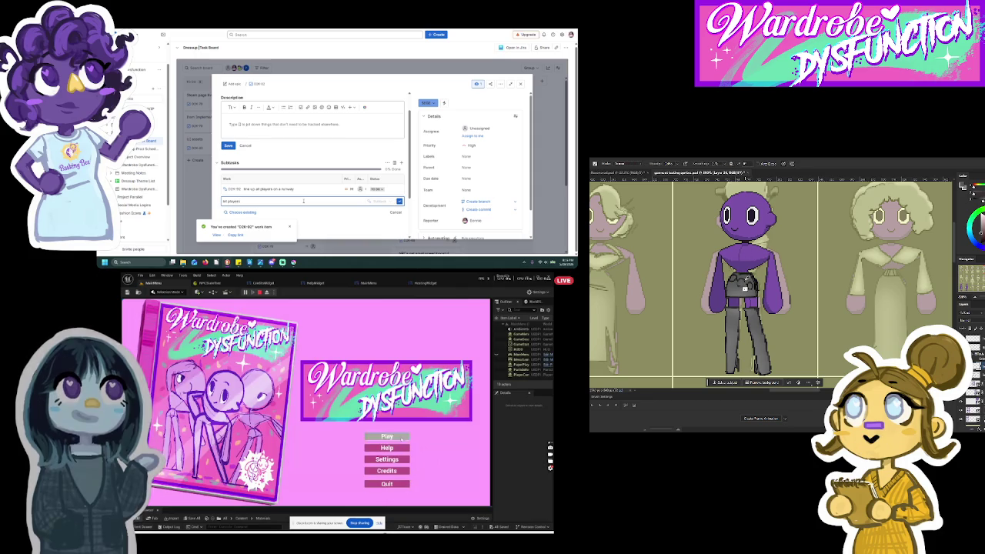
click(400, 438)
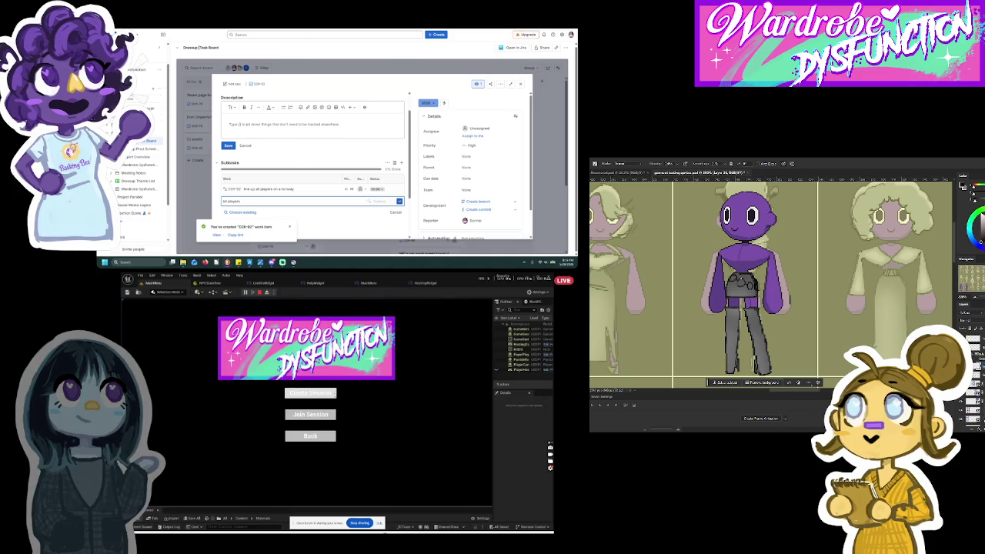
click(317, 396)
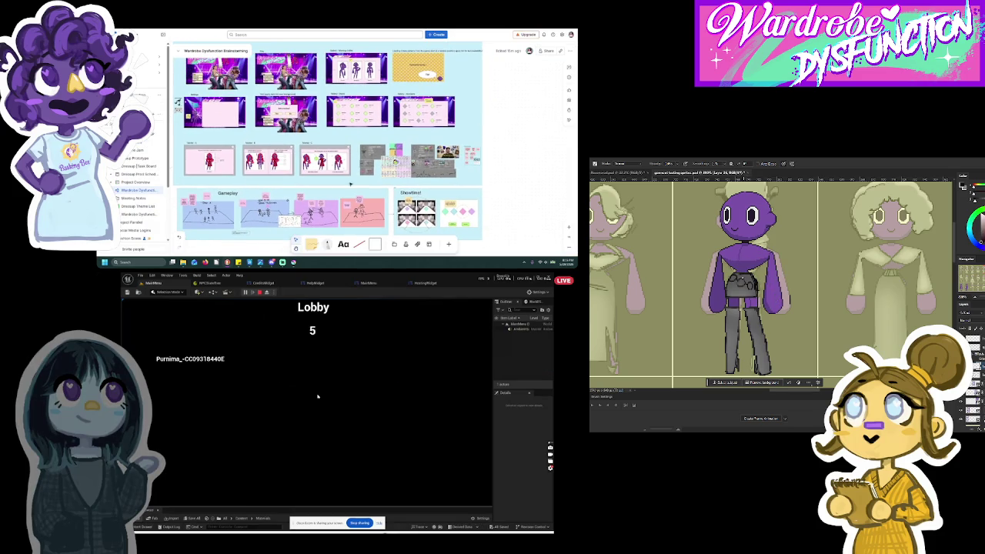
click(258, 294)
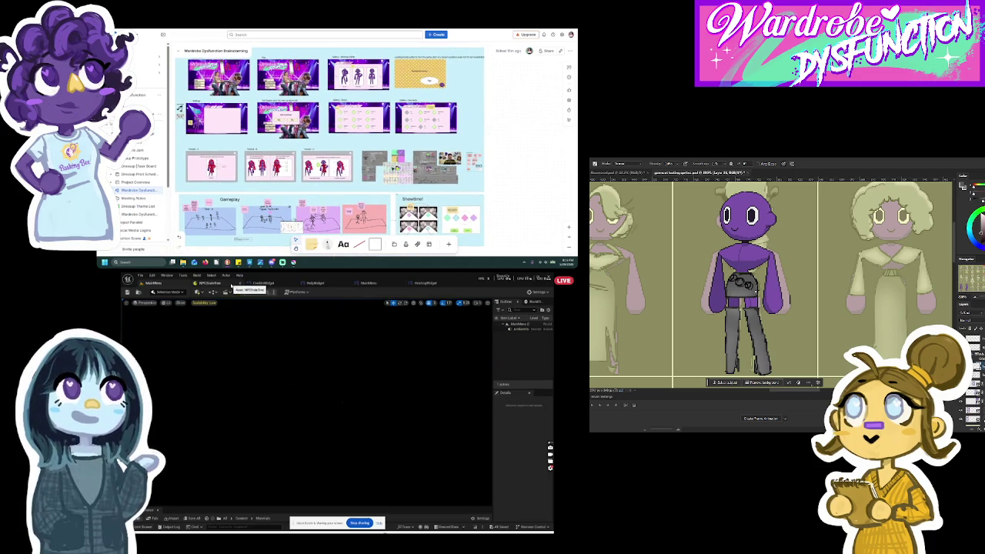
Close the CreditsWidget and NPCStateTree editors, then pan the whiteboard to the Play and Quit cards.
click(215, 284)
click(264, 283)
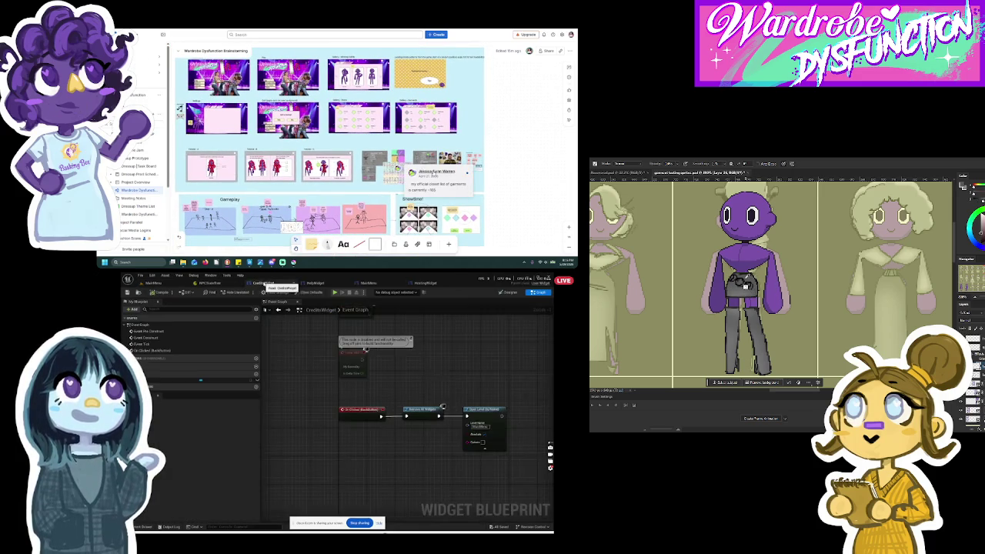
click(294, 284)
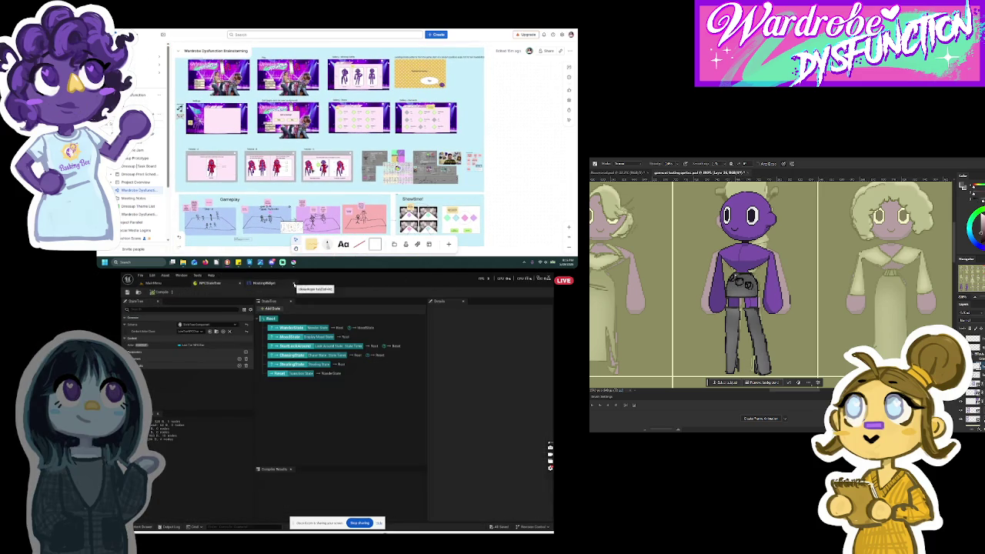
click(239, 284)
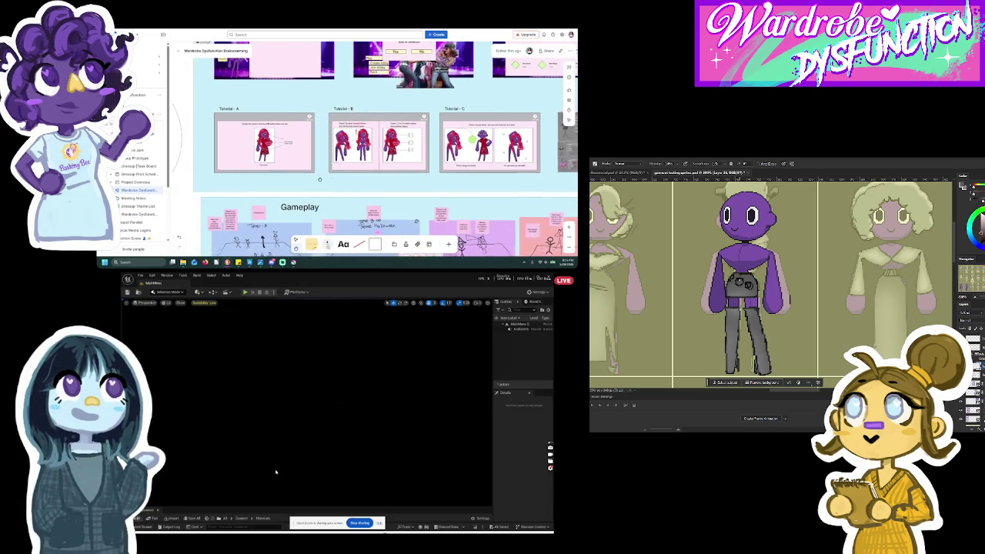
scroll(326, 194, up, 3)
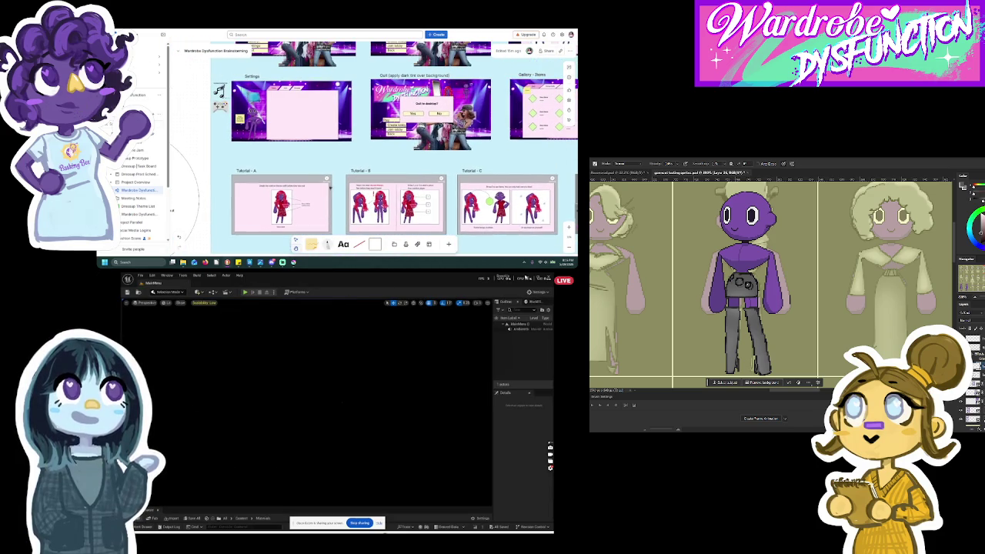
drag(341, 162, 247, 202)
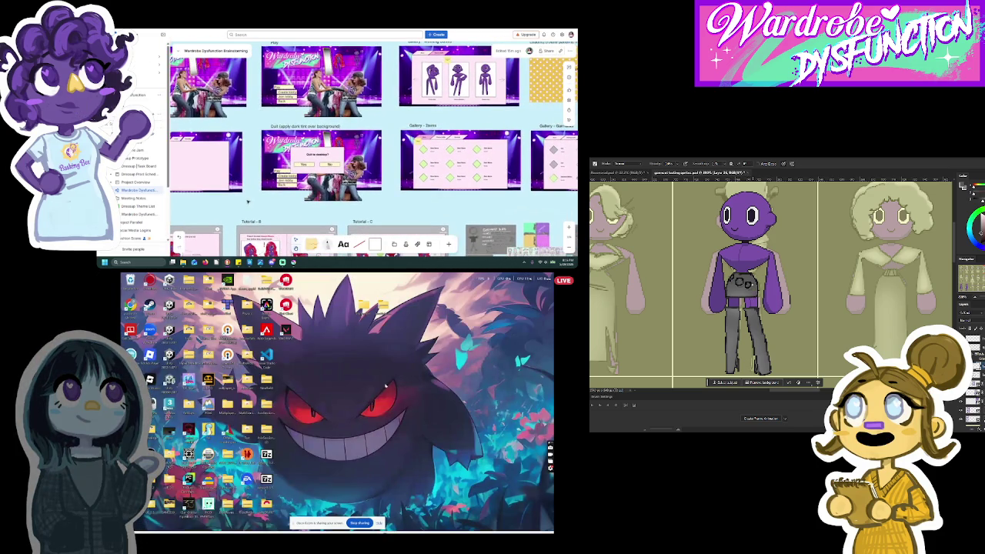
Paste the purple stage image onto the whiteboard beside the Loading card.
drag(451, 165, 408, 182)
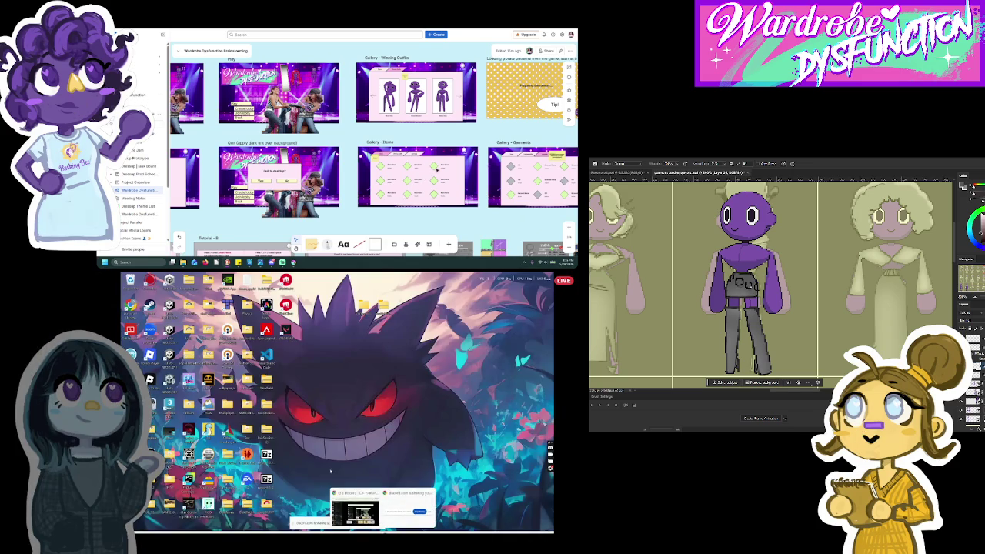
drag(518, 131, 444, 143)
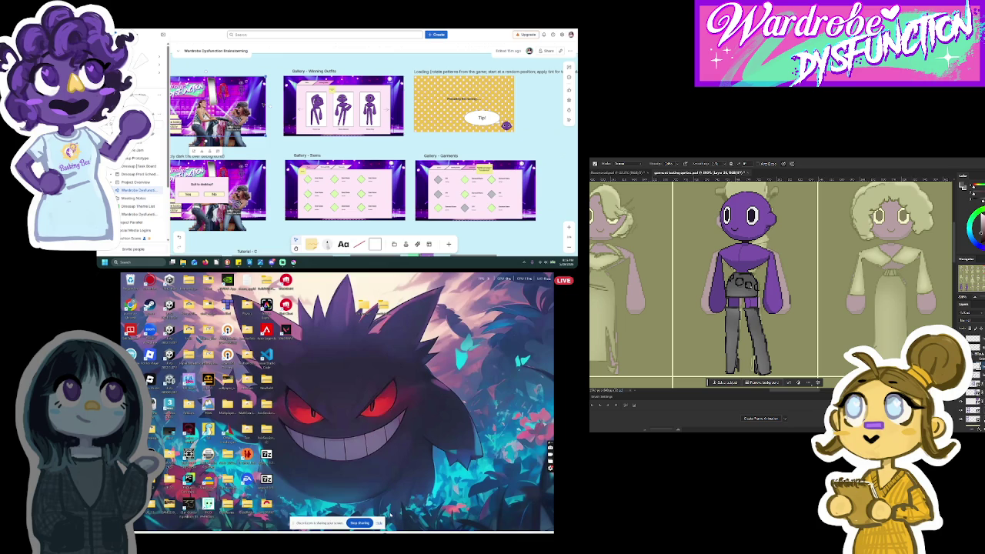
right_click(359, 417)
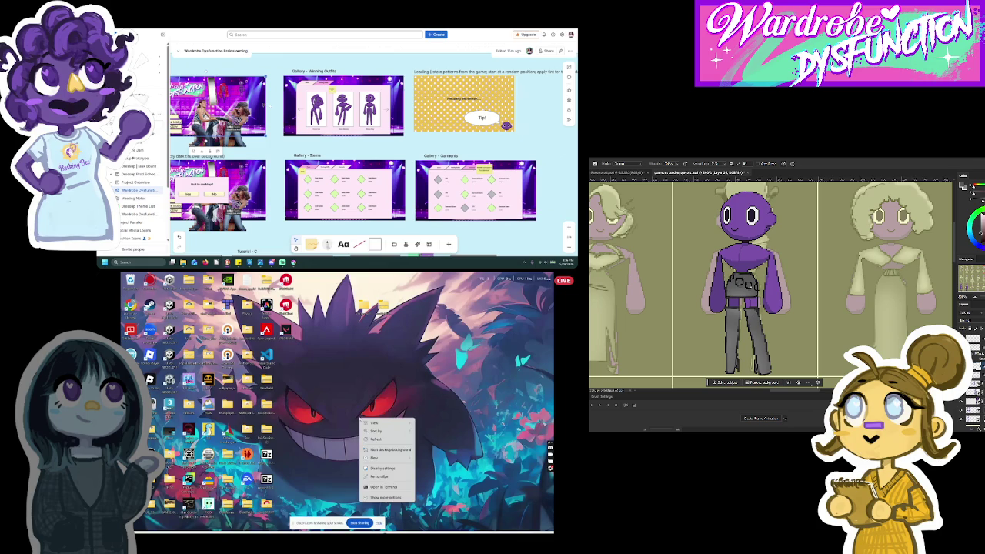
click(437, 373)
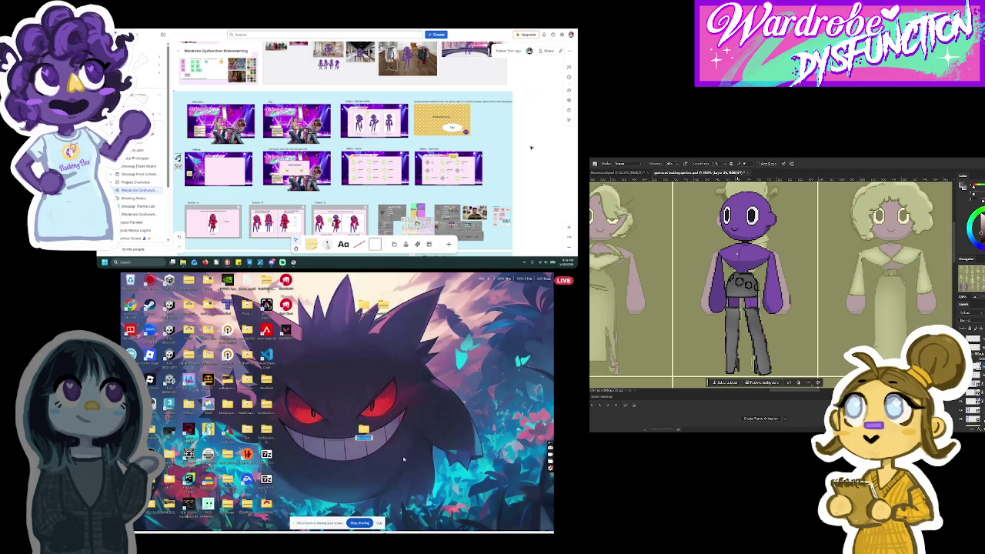
key(ctrl+v)
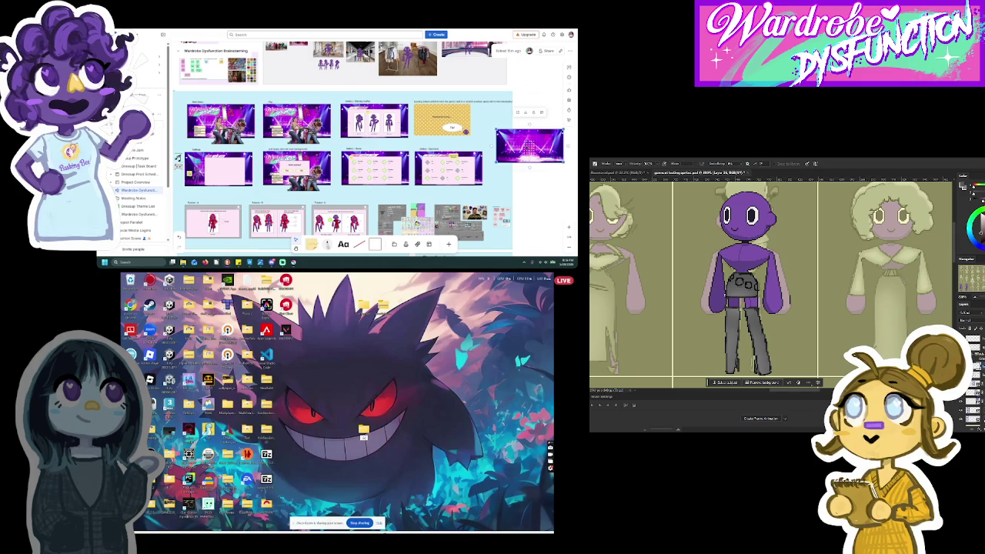
key(b)
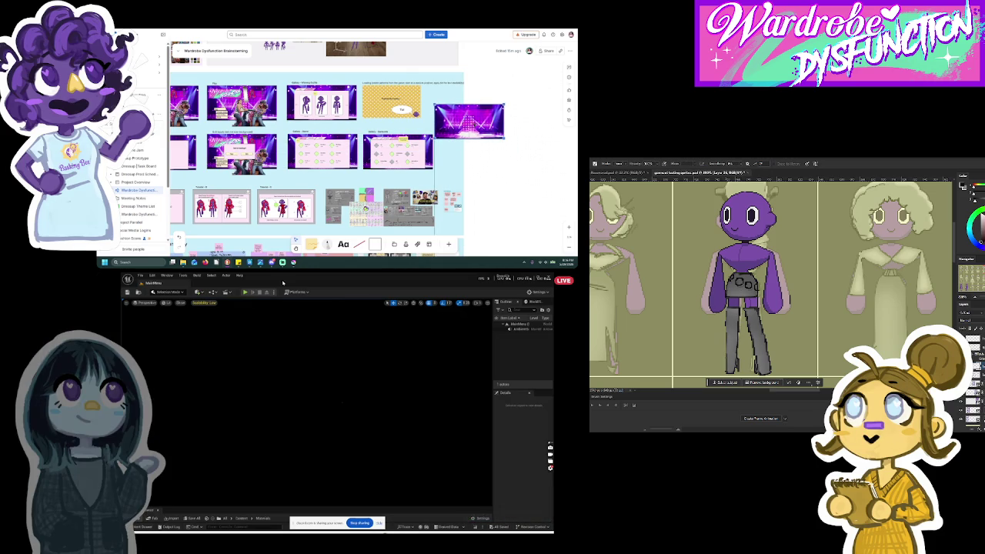
Choose Package Project under the Windows platform options.
click(298, 292)
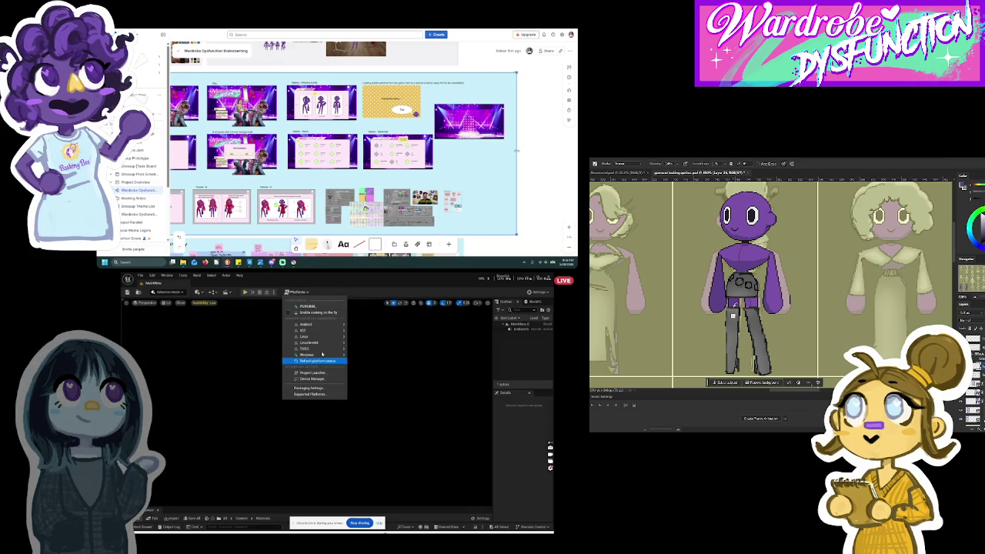
click(387, 418)
click(298, 292)
mouse_move(308, 354)
mouse_move(370, 406)
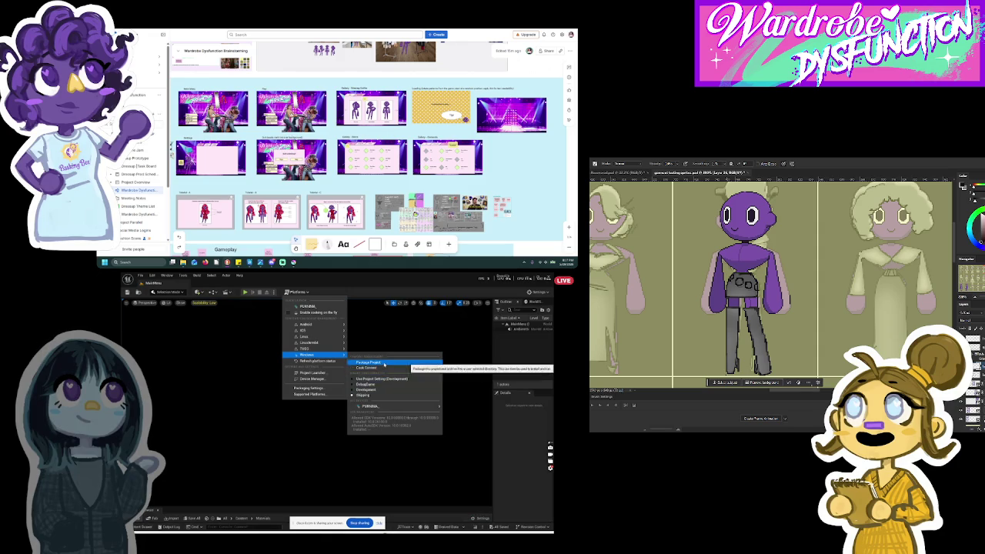
click(369, 361)
Pick Desktop > May7Build as the output folder to start packaging, then select the Settings mockup.
click(141, 323)
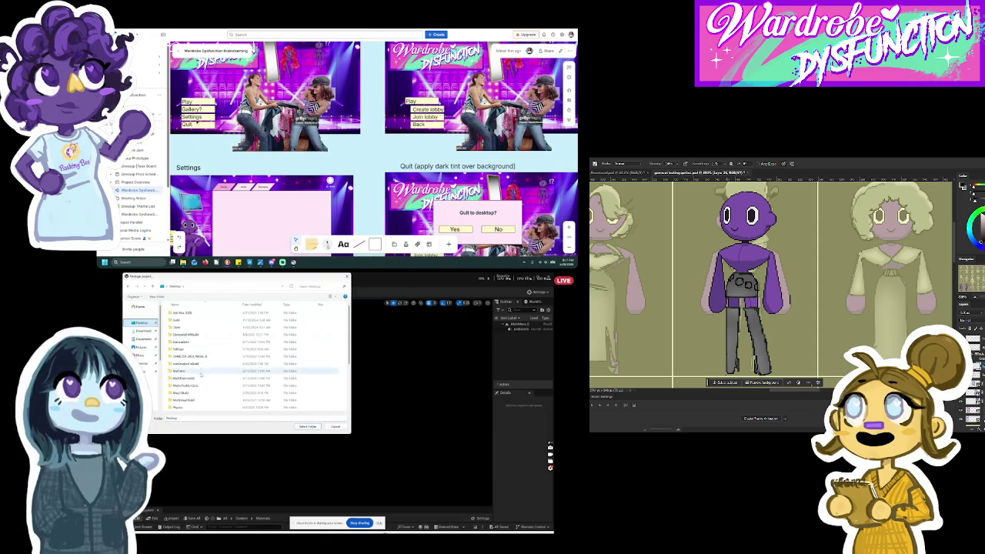
click(182, 393)
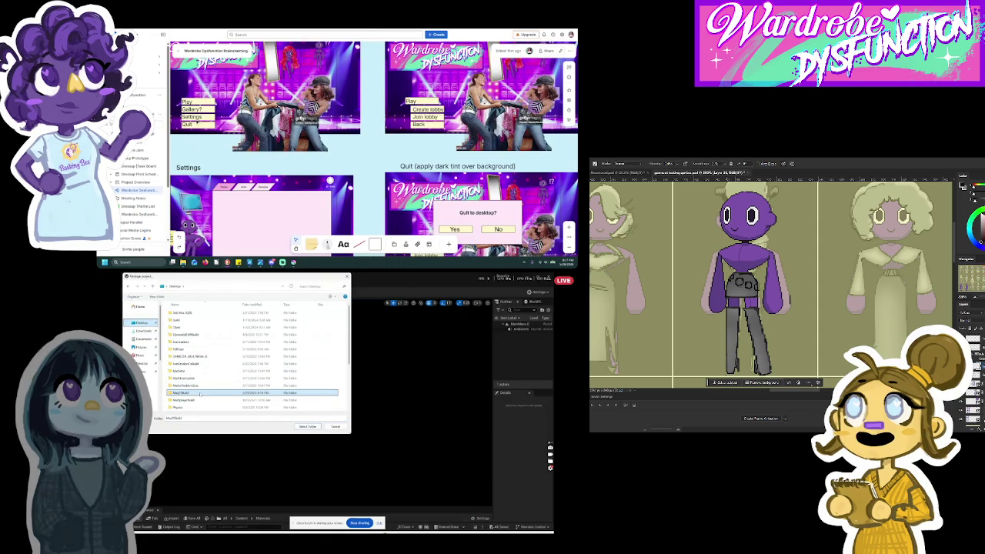
click(307, 426)
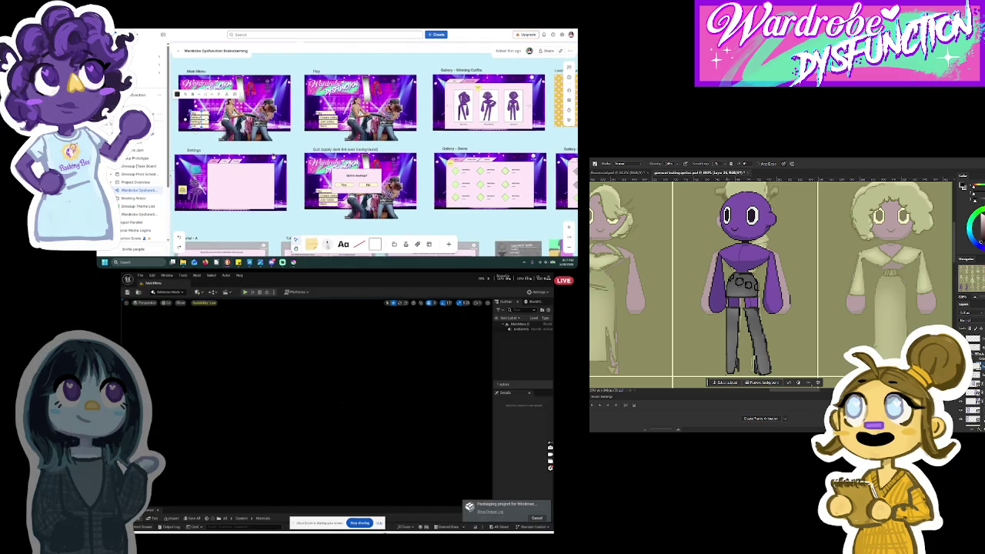
mouse_move(393, 530)
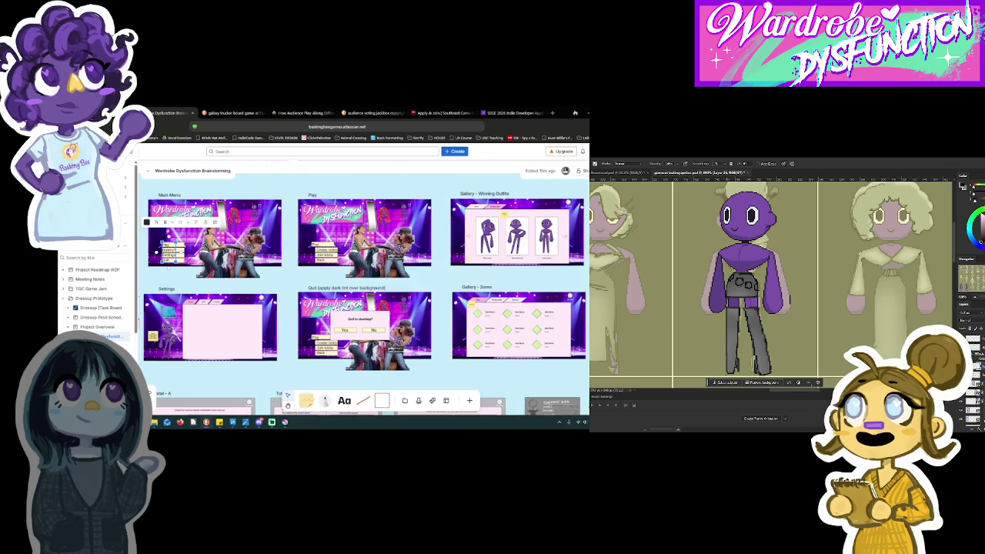
click(212, 332)
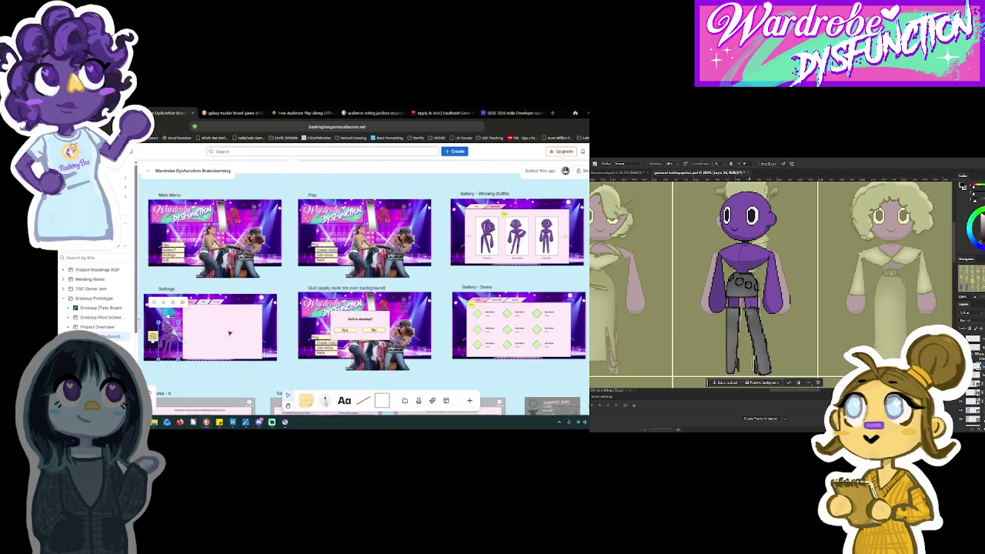
Select the Gallery - Garments frame and then the stage image frame.
scroll(229, 332, right, 3)
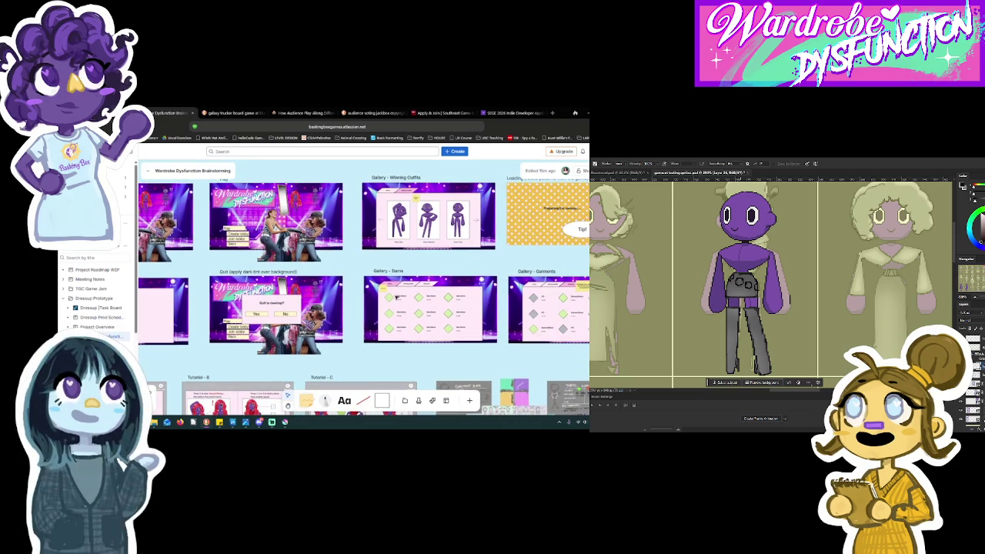
right_click(371, 312)
scroll(432, 319, right, 5)
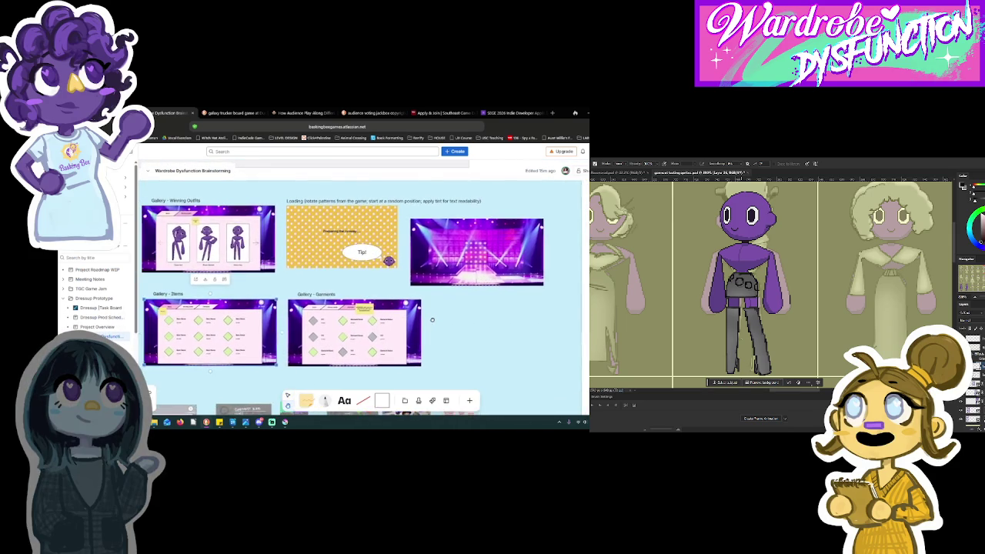
right_click(431, 319)
click(398, 331)
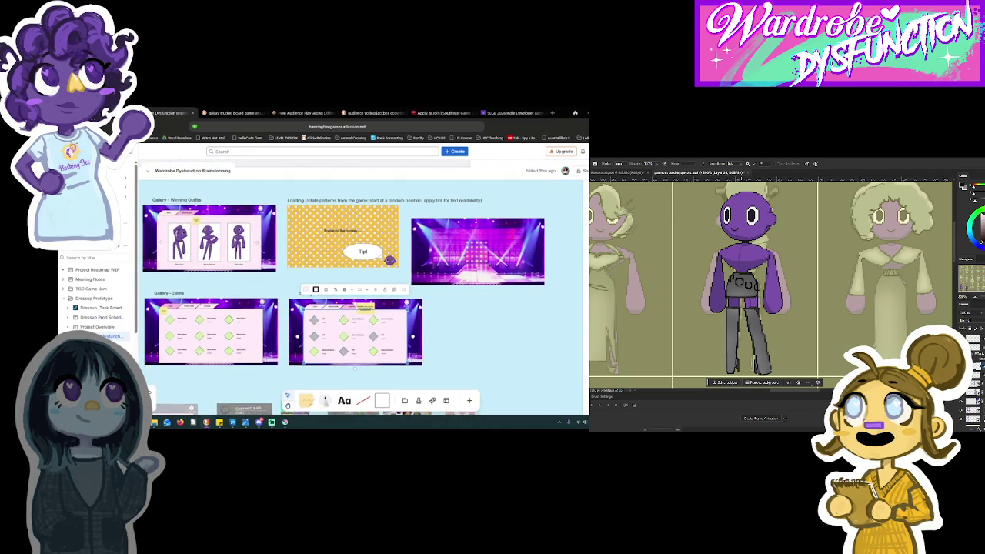
click(480, 256)
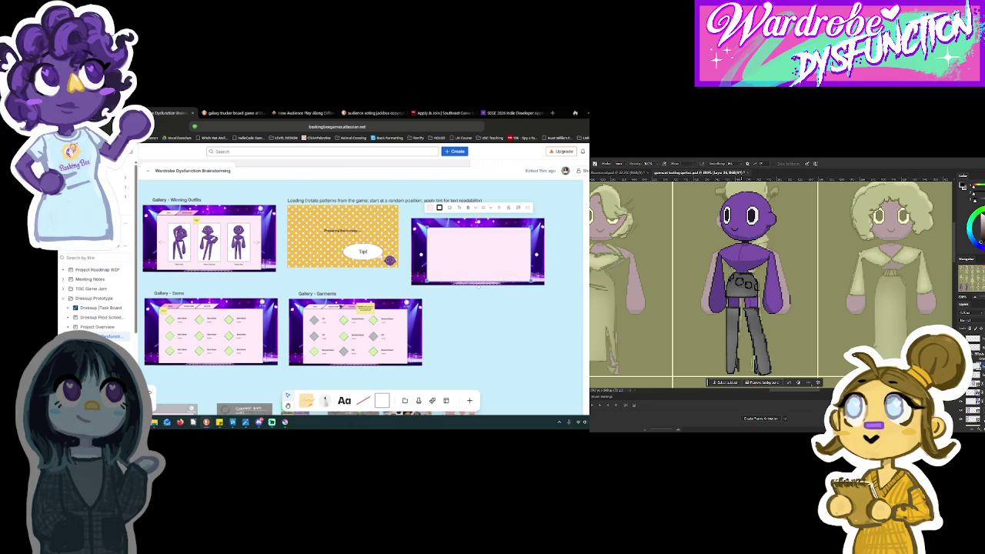
Paste a copy of the Gallery - Garments title above the stage image and select its text.
double_click(318, 294)
text(Gallery - Garments)
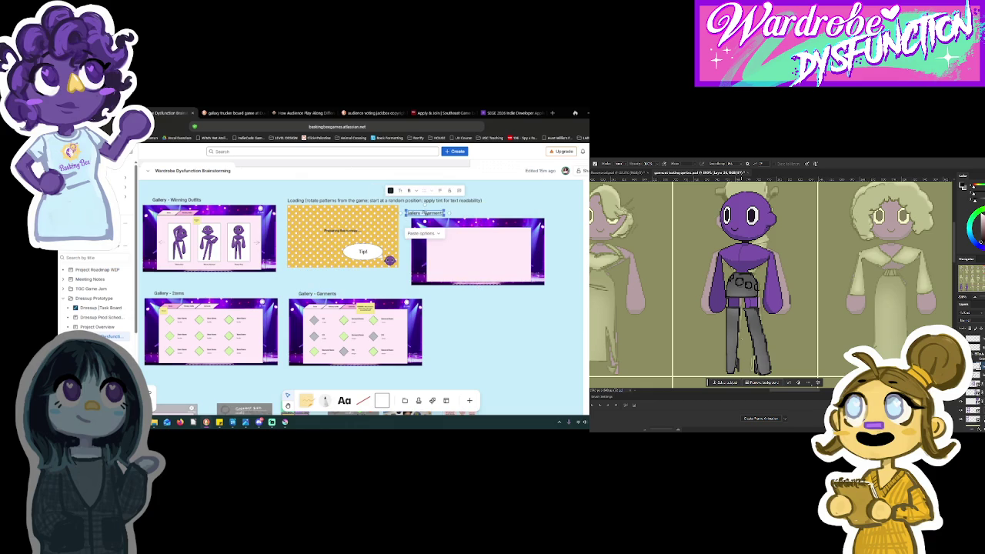
scroll(427, 214, up, 5)
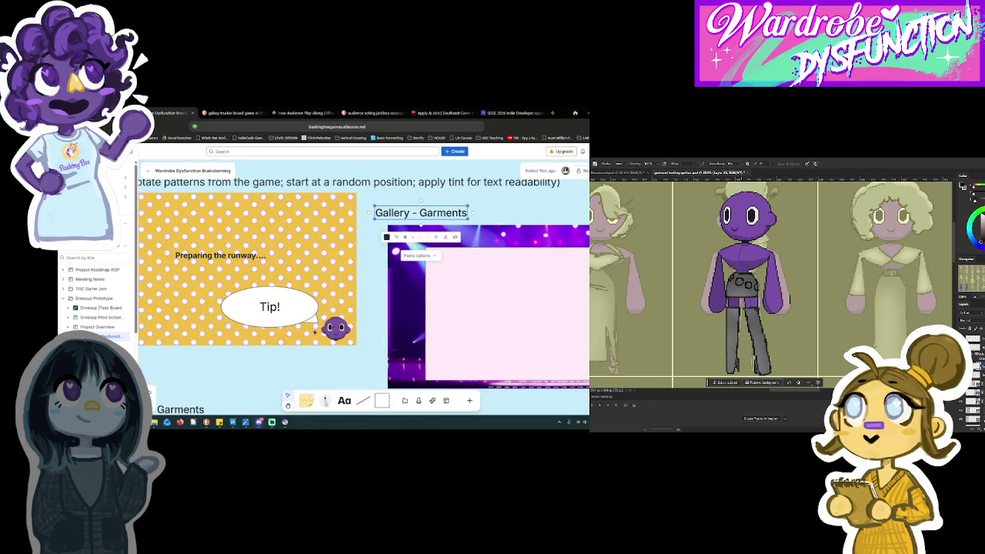
drag(442, 214, 457, 214)
double_click(457, 214)
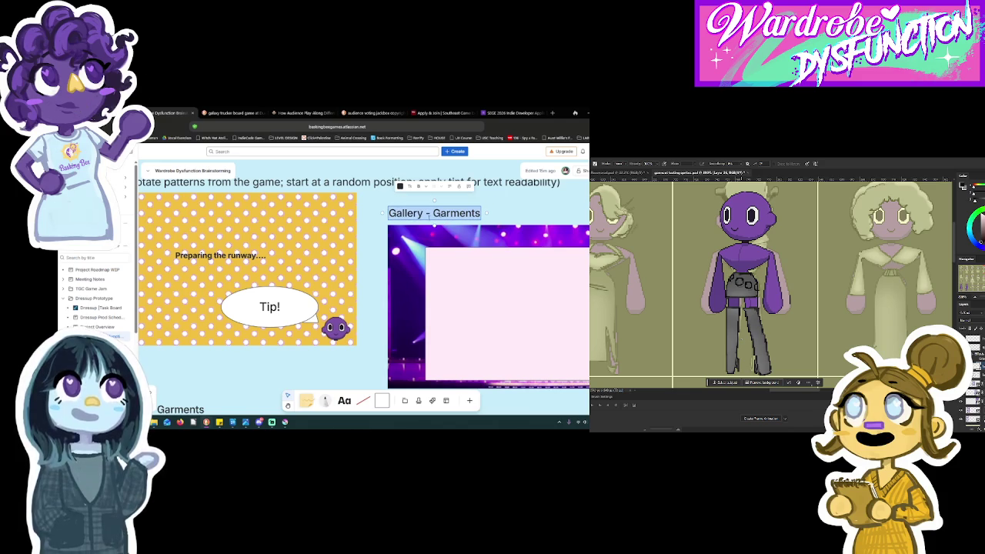
click(478, 213)
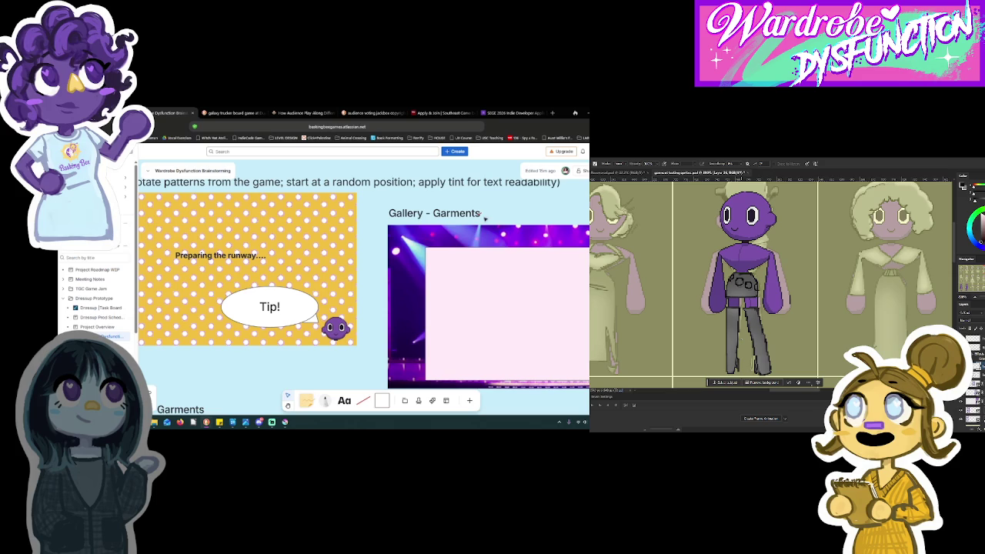
click(439, 216)
drag(402, 213, 472, 213)
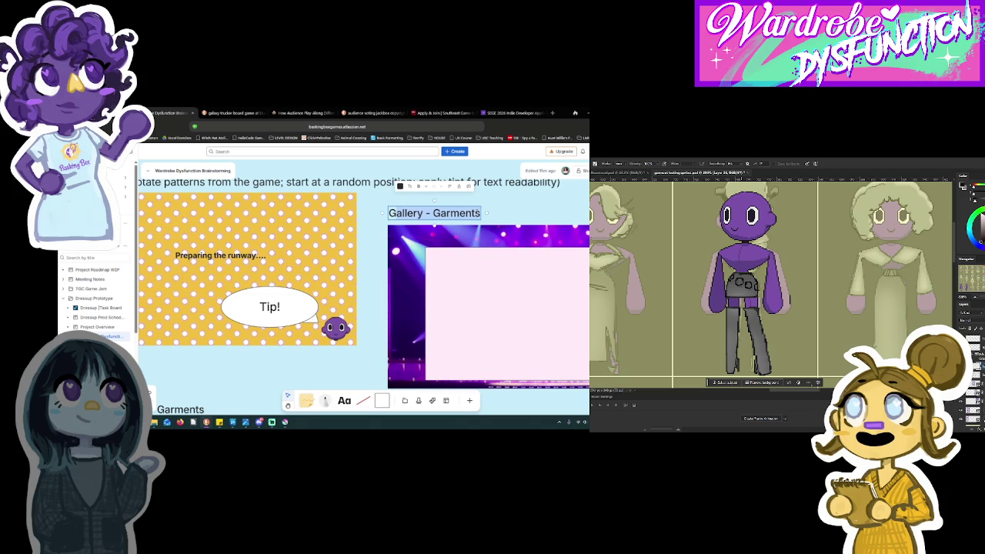
Type 'Controls' as the heading text, fixing a stray leading G.
text(GCont)
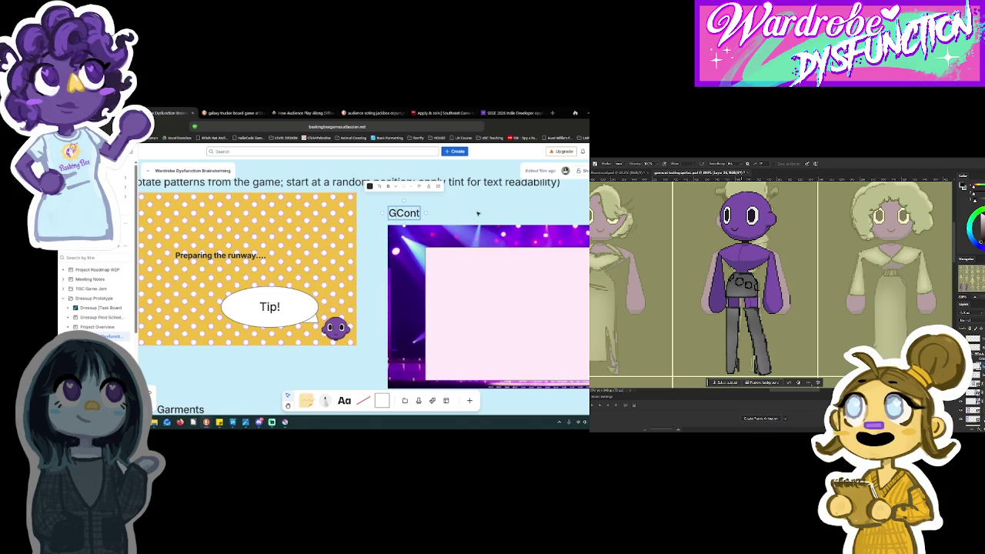
key(Home)
key(Delete)
key(End)
text(ro)
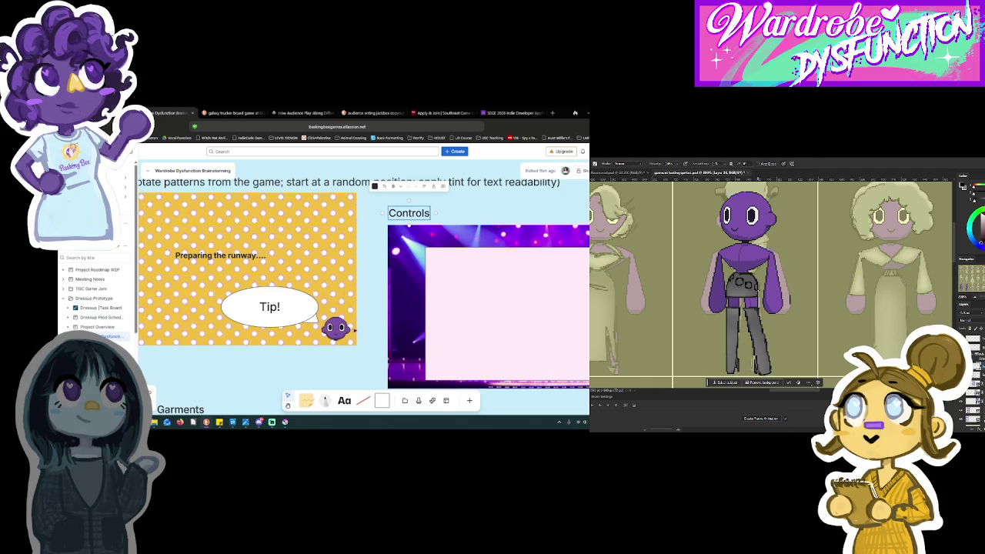
scroll(419, 292, down, 3)
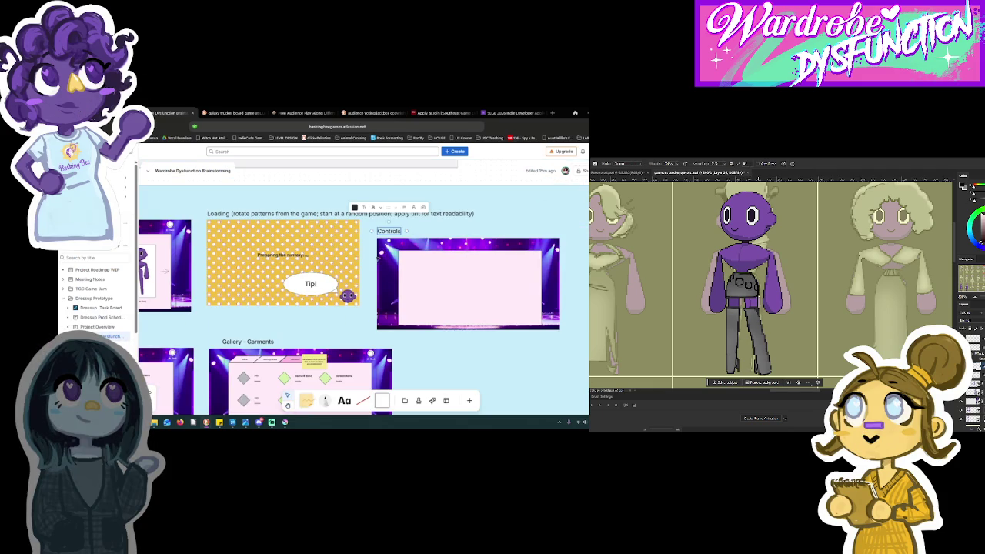
scroll(424, 304, left, 2)
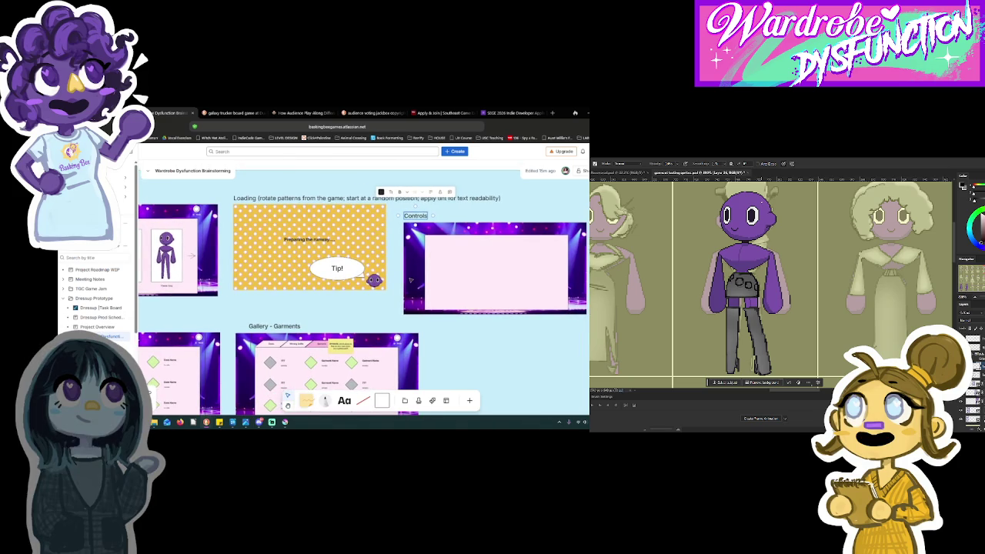
scroll(364, 317, down, 2)
scroll(364, 318, left, 2)
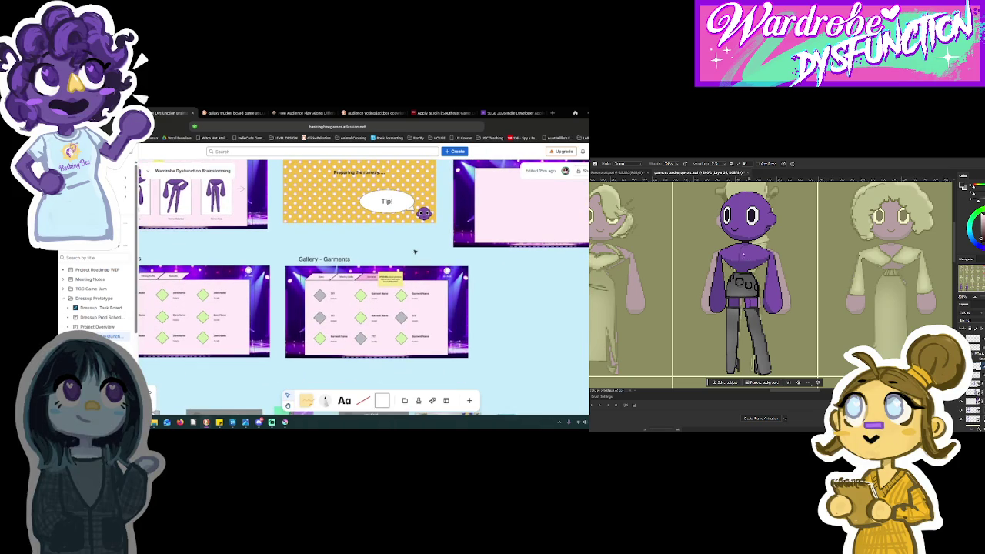
scroll(253, 258, up, 2)
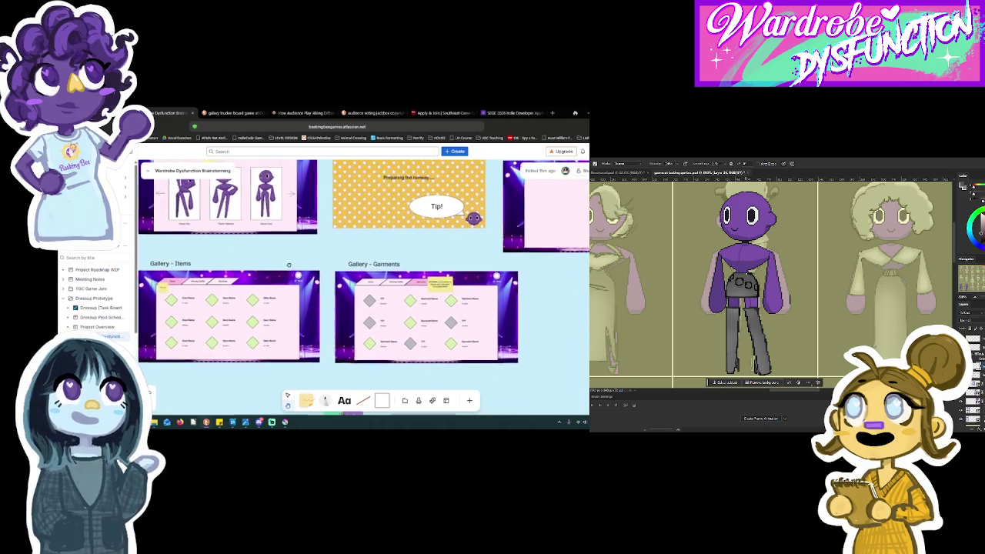
scroll(283, 273, down, 2)
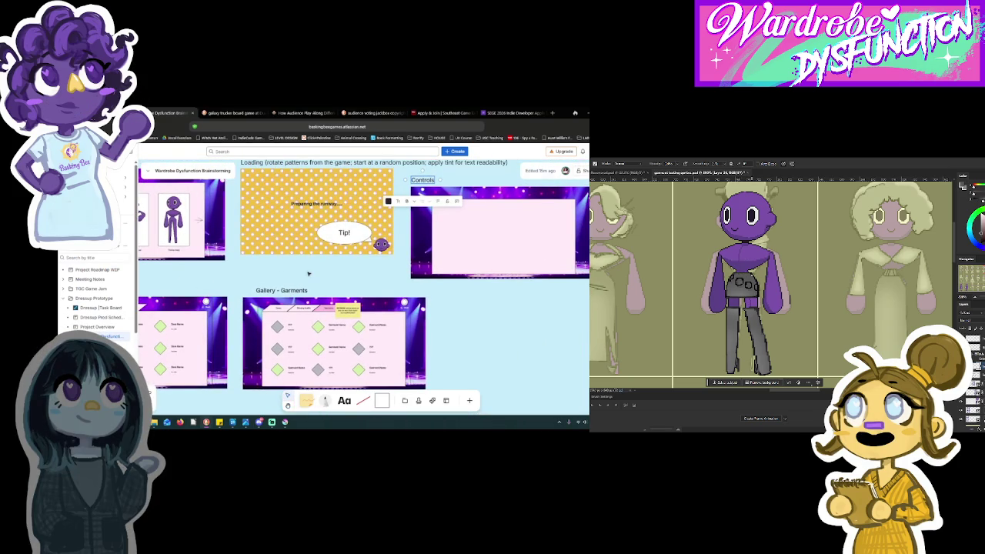
click(457, 268)
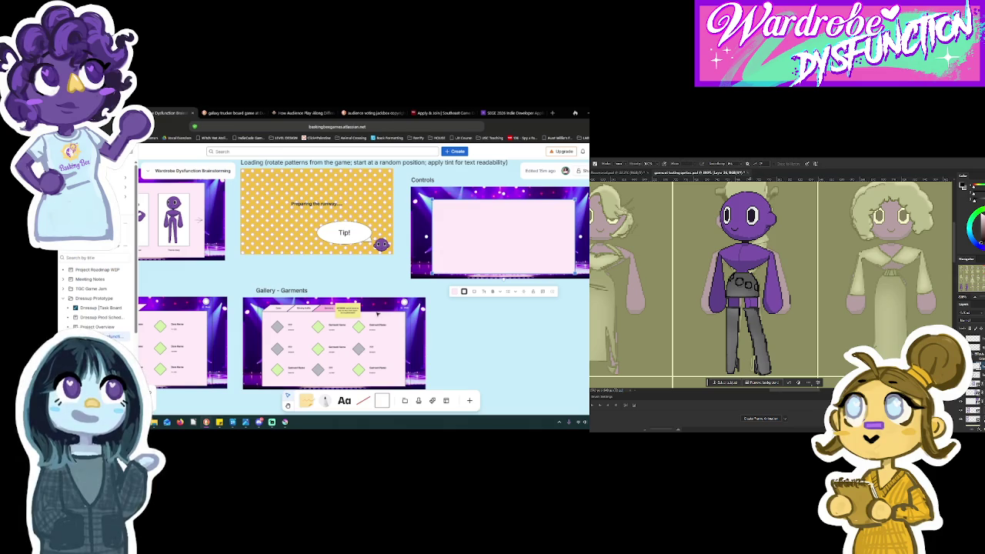
Scroll around the board to review the slides.
scroll(356, 314, up, 5)
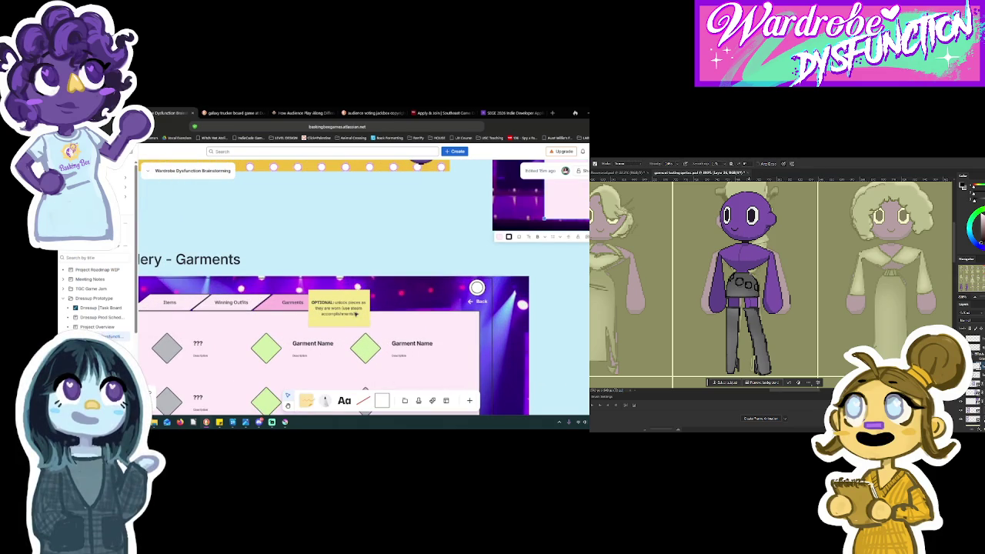
scroll(355, 314, down, 3)
scroll(356, 314, down, 5)
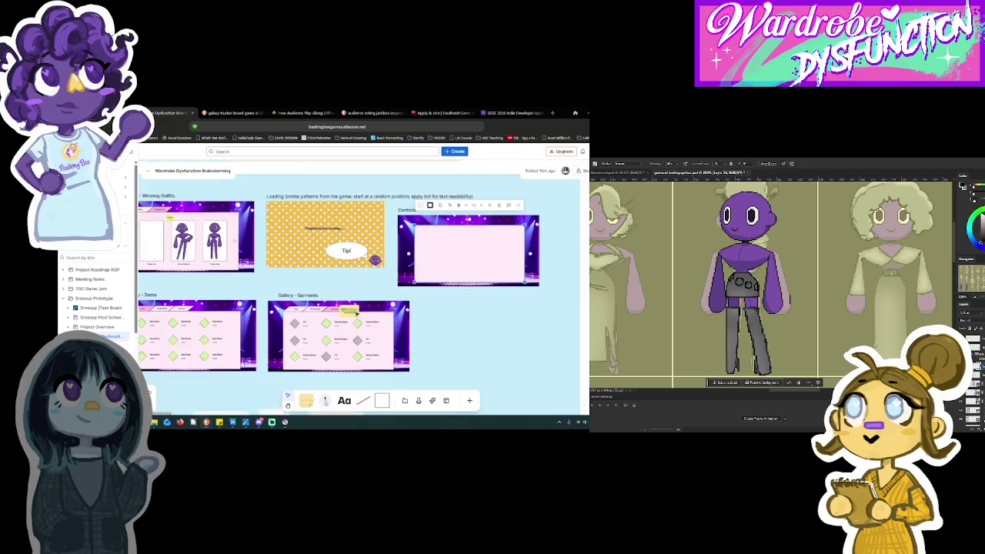
scroll(399, 257, down, 2)
scroll(399, 256, left, 5)
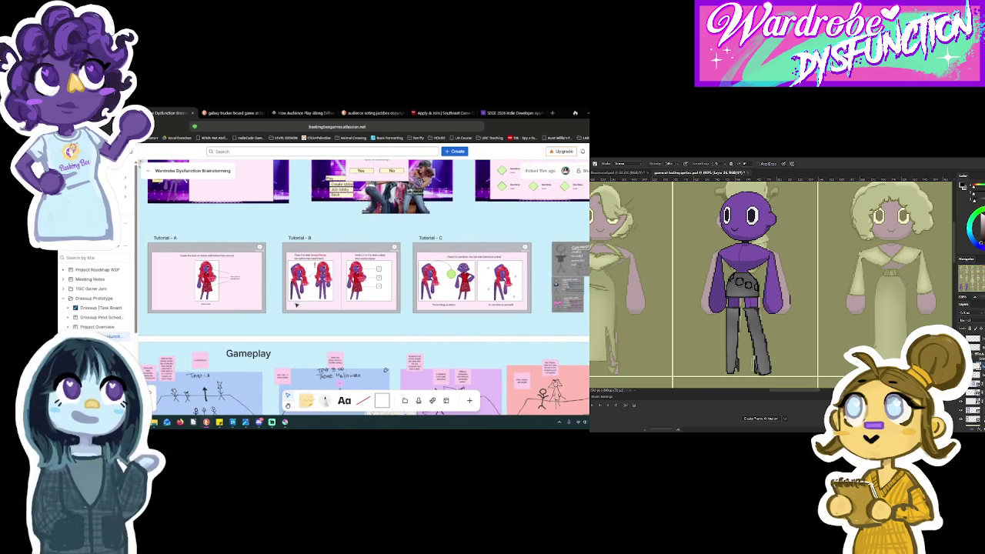
Change the Tutorial B caption to 'Press E to steal' with the E in bold.
scroll(298, 269, up, 3)
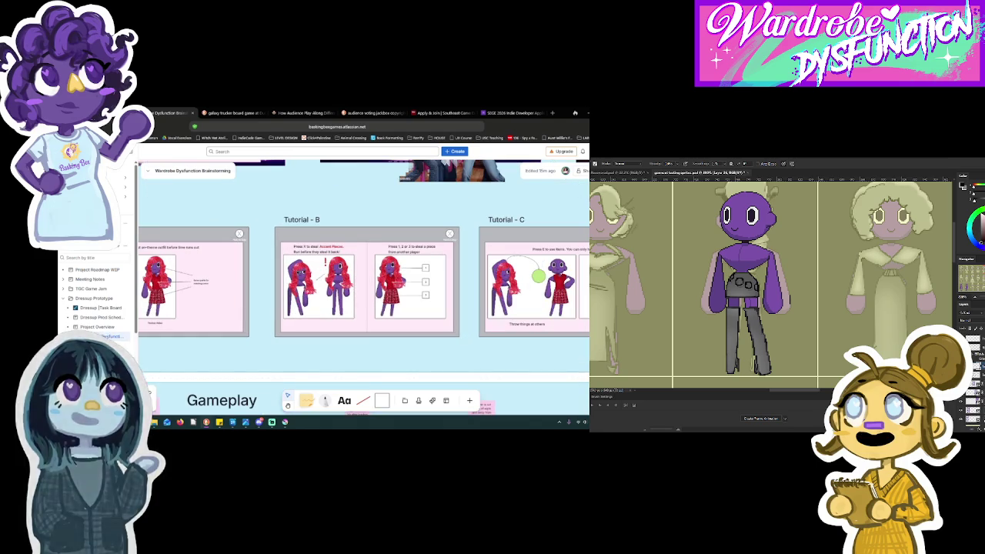
double_click(305, 246)
scroll(307, 247, up, 5)
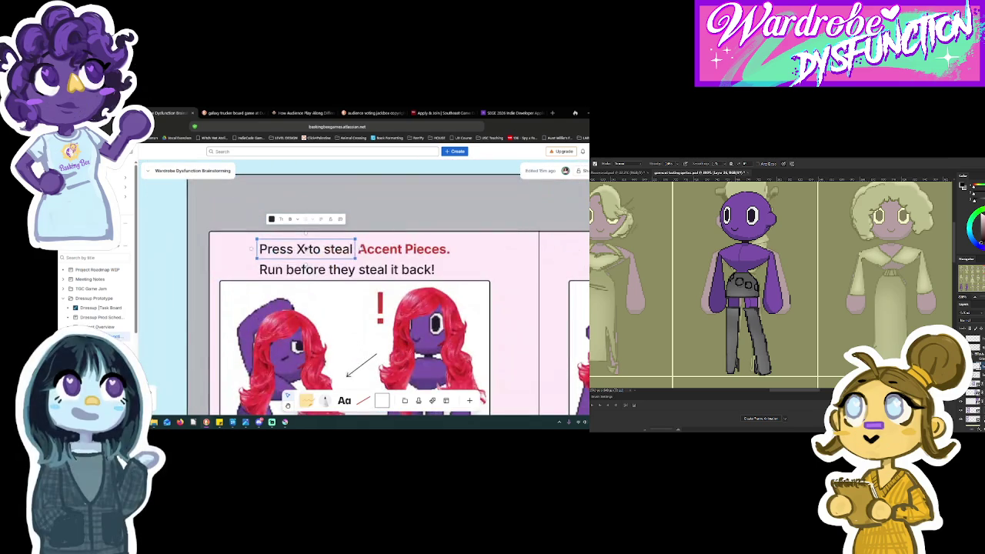
double_click(304, 249)
text(E)
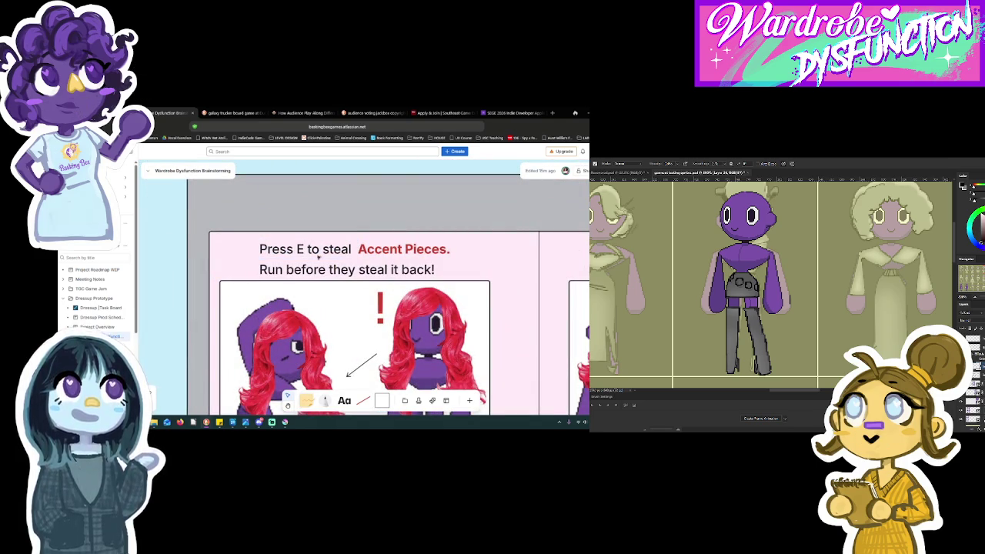
key(Escape)
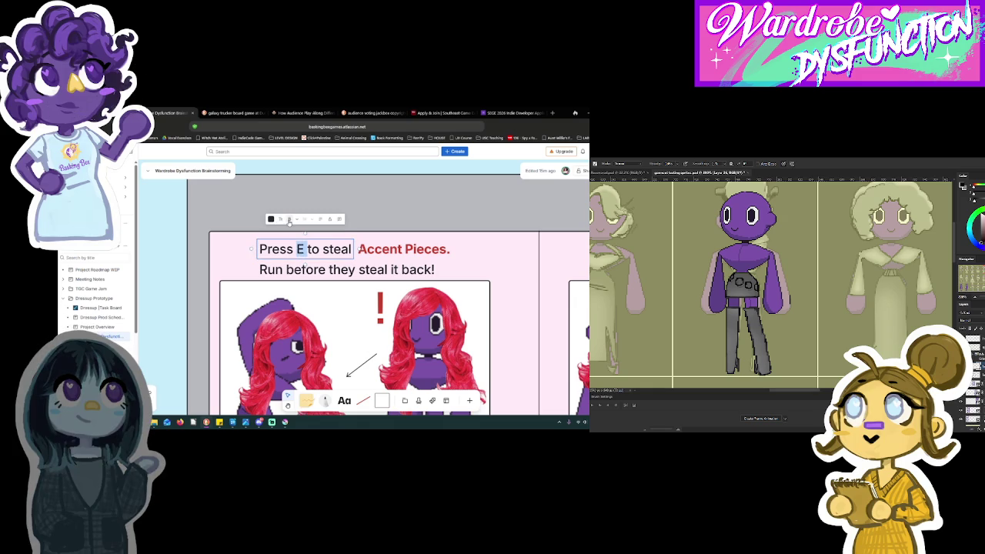
click(289, 221)
Delete the purple character sitting between Tutorial A and B.
click(262, 289)
scroll(262, 289, down, 6)
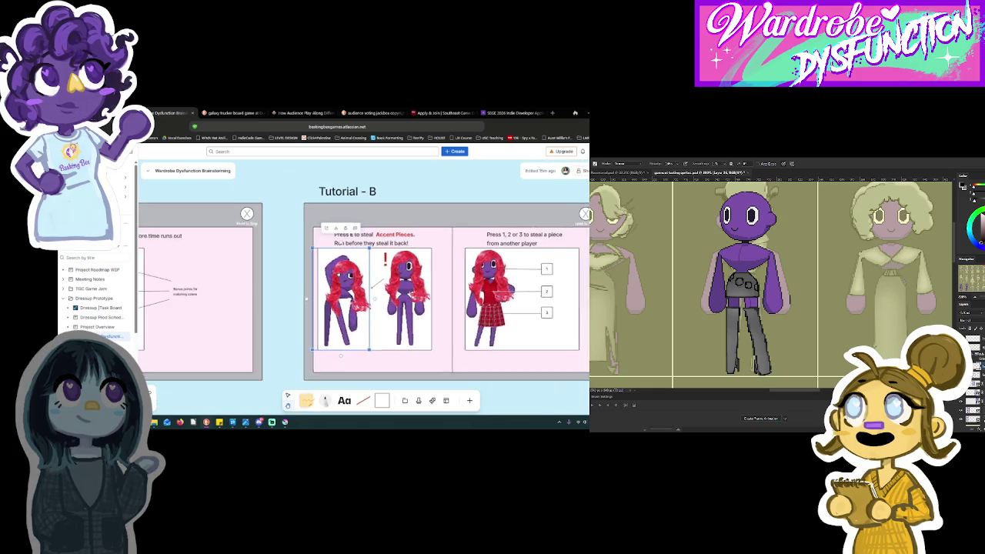
scroll(296, 287, left, 2)
drag(382, 311, 346, 311)
key(Delete)
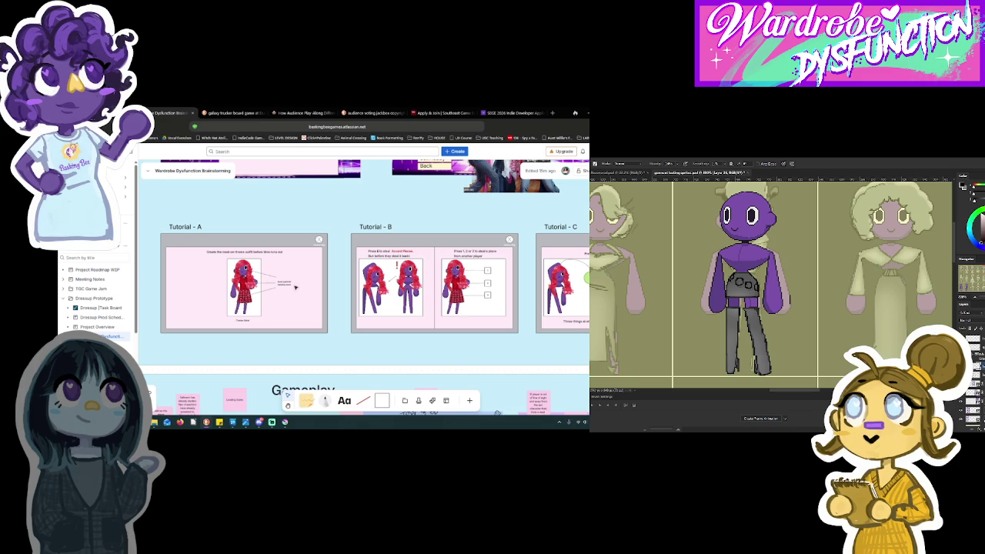
Select the 'Bonus points for matching colors' note together with its arrow line.
scroll(295, 287, up, 3)
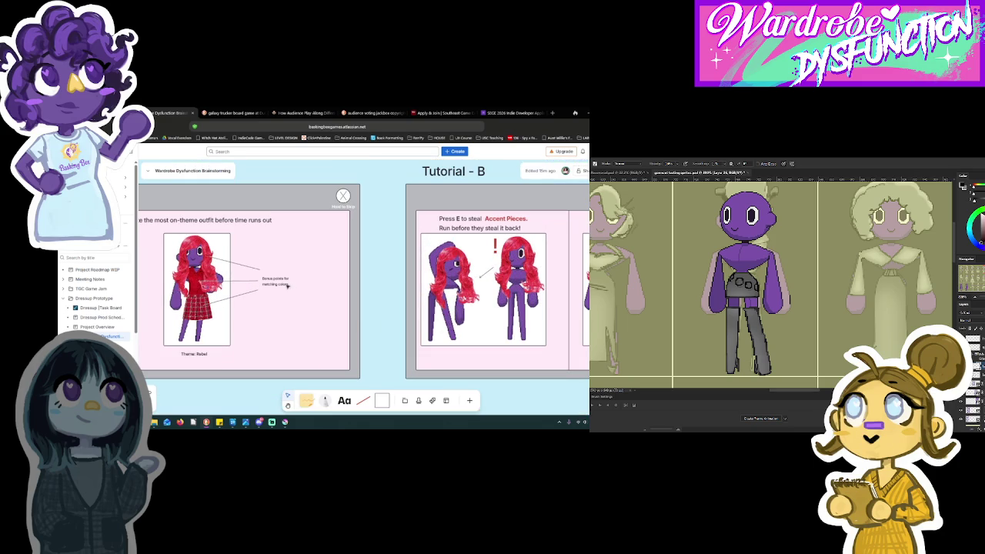
click(287, 286)
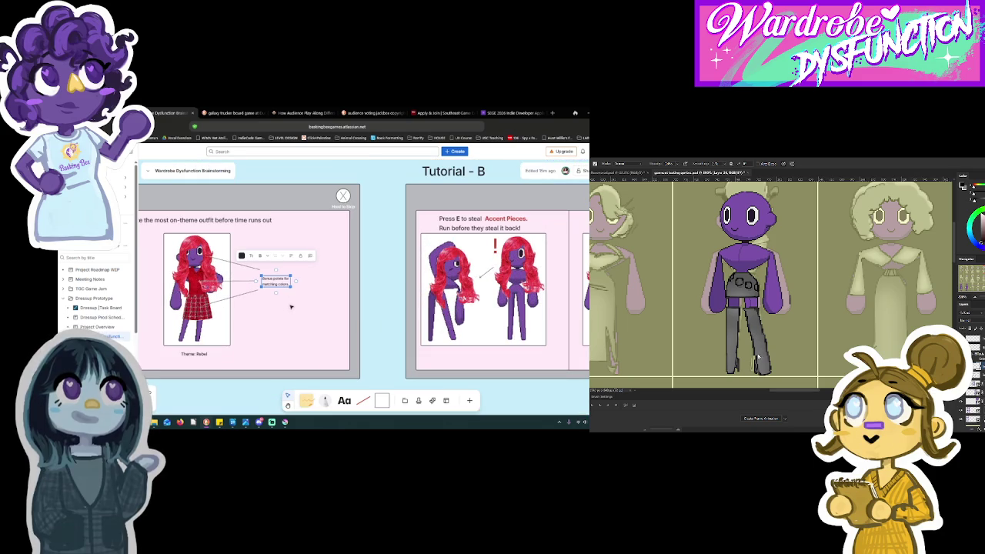
scroll(300, 306, down, 2)
scroll(318, 308, up, 1)
click(300, 290)
shift+click(304, 280)
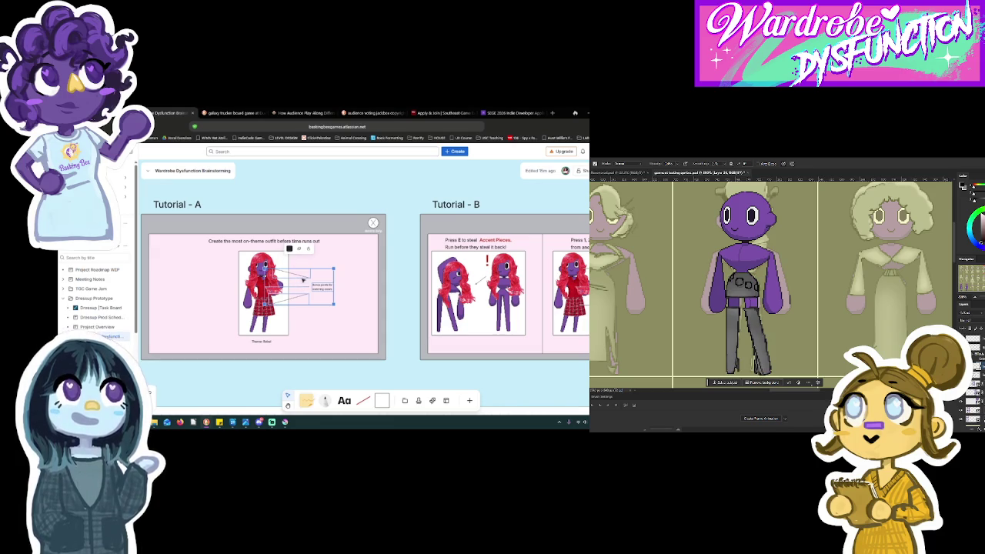
scroll(308, 289, down, 5)
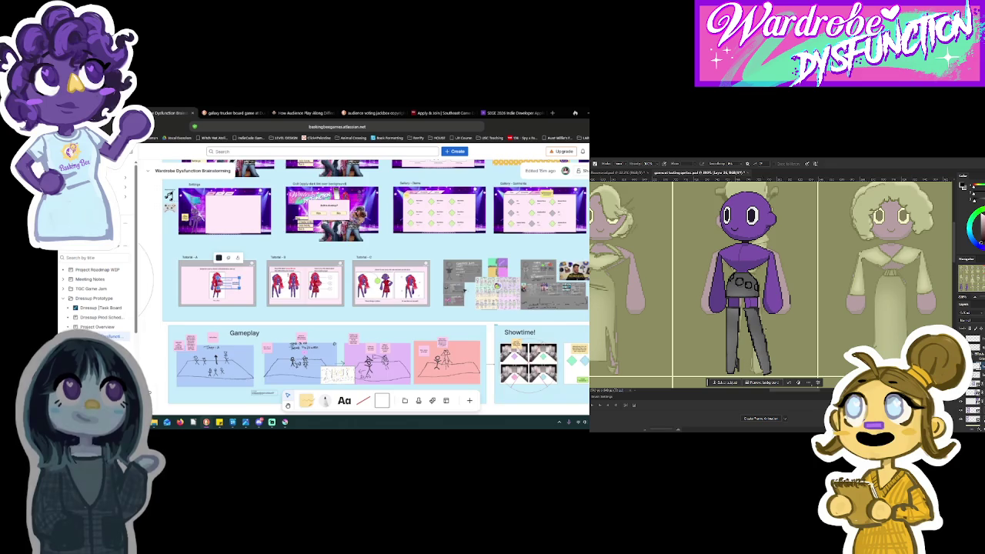
scroll(421, 302, up, 4)
scroll(421, 302, up, 2)
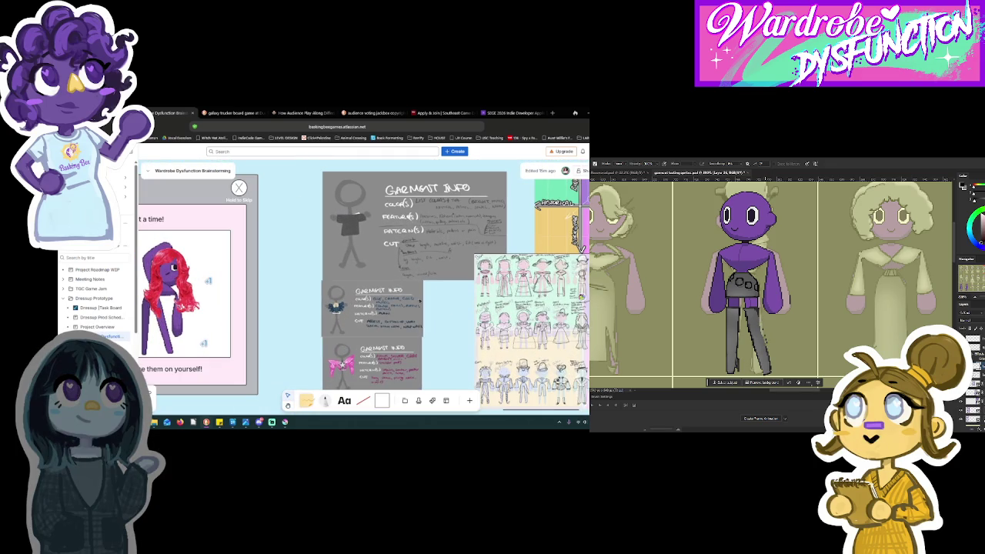
scroll(536, 204, down, 4)
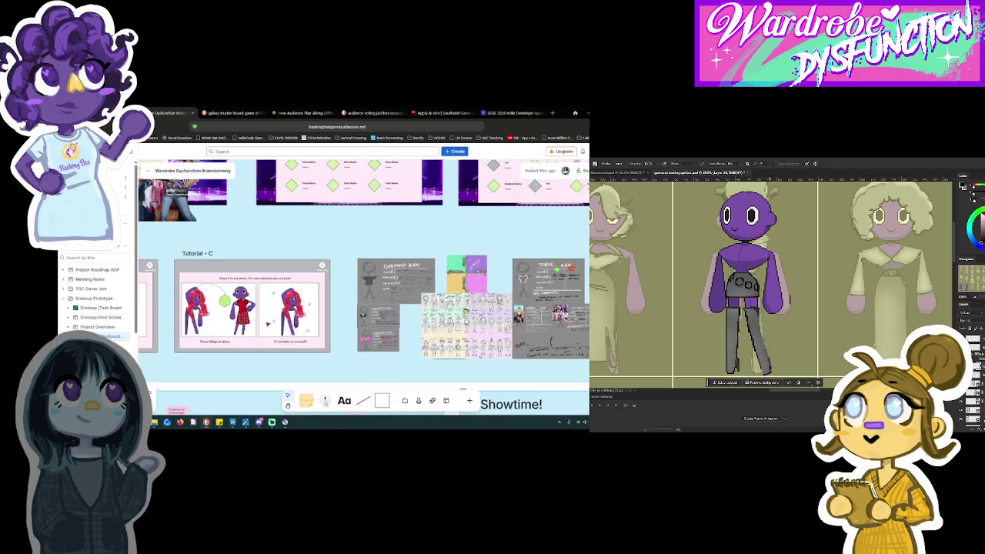
scroll(277, 286, up, 3)
scroll(279, 288, left, 3)
Remove the extra space between 'outfit' and 'before' in the Tutorial-A instruction.
click(322, 257)
click(312, 253)
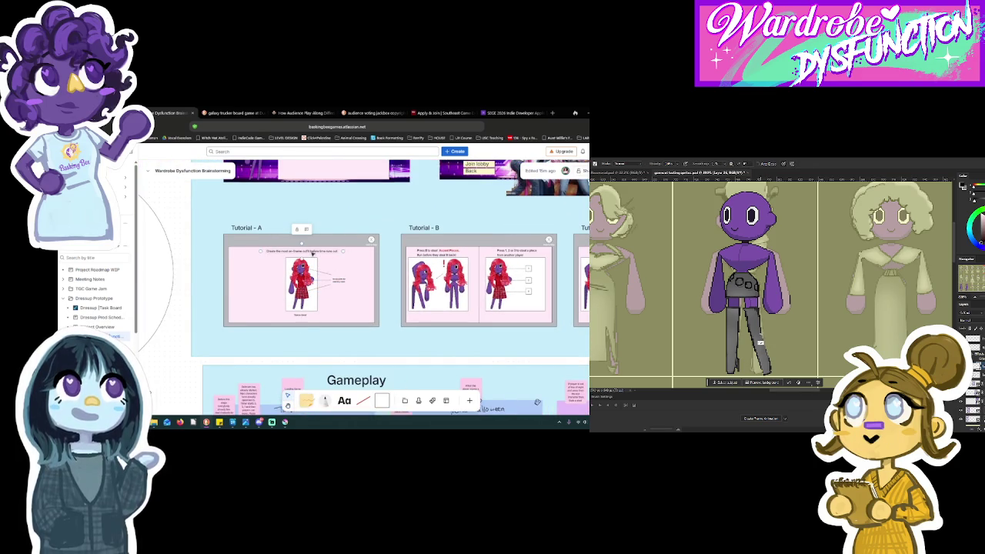
click(297, 230)
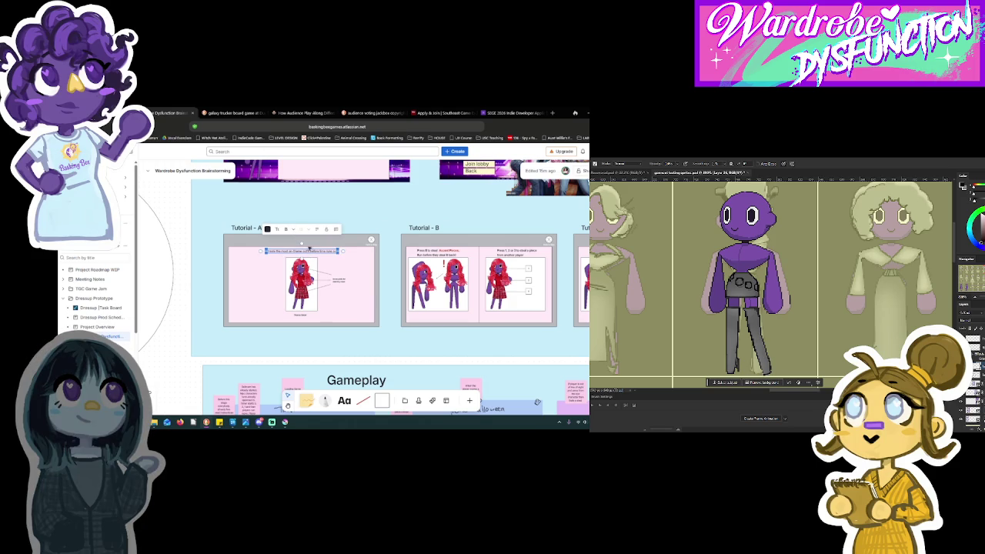
scroll(308, 251, up, 3)
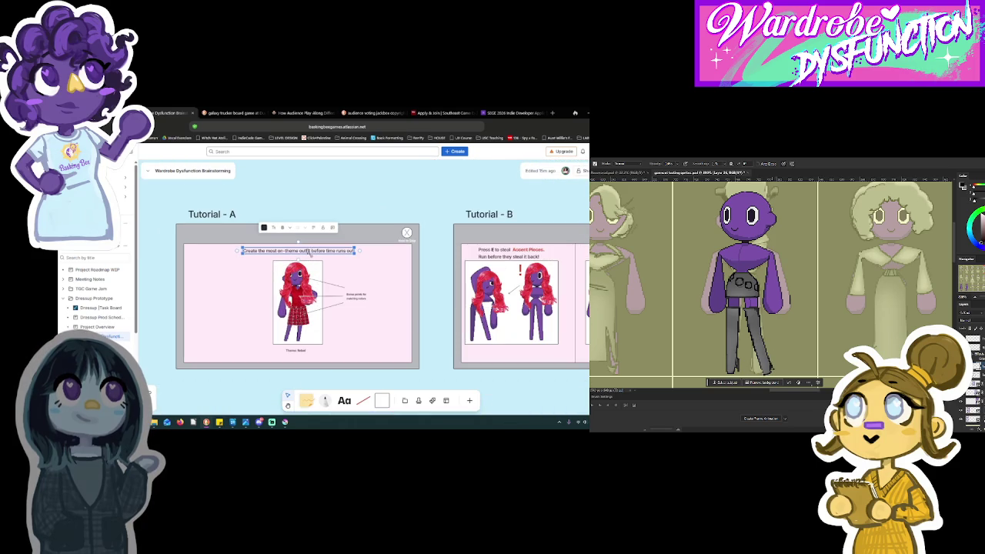
scroll(308, 251, up, 3)
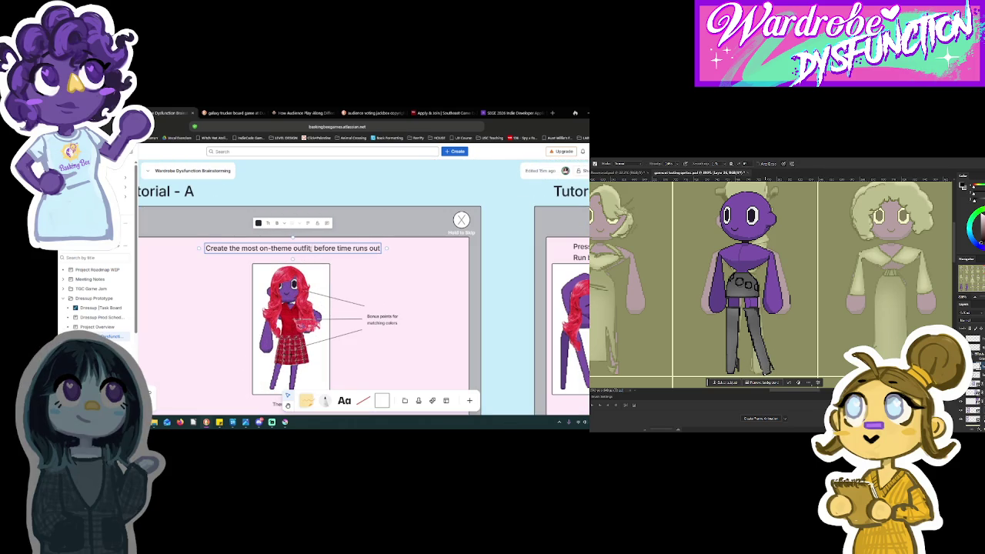
key(Delete)
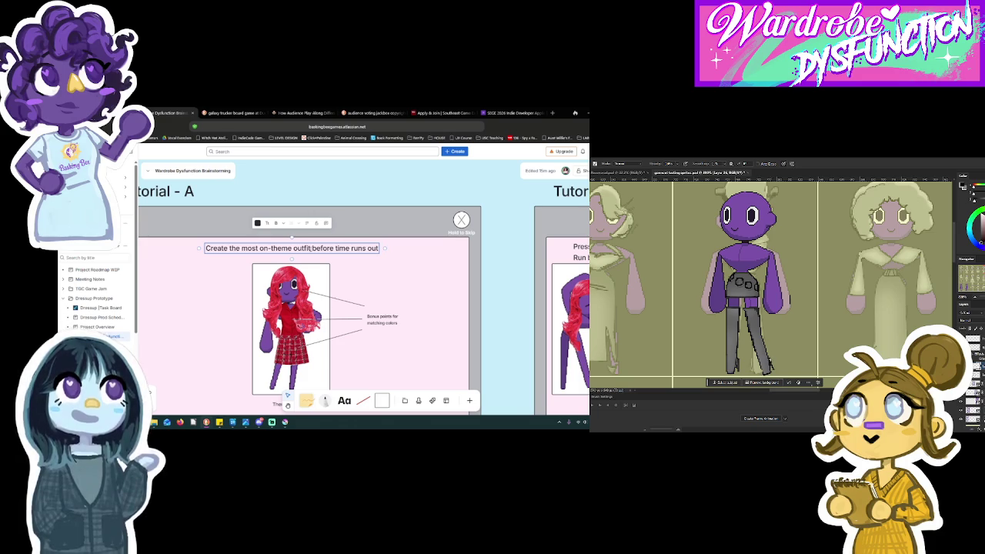
Delete the three arrow lines on the character.
click(343, 305)
shift+click(339, 319)
shift+click(342, 336)
key(Delete)
Move the bonus points note beside the character, clear it and type 'bonus'.
scroll(378, 300, down, 1)
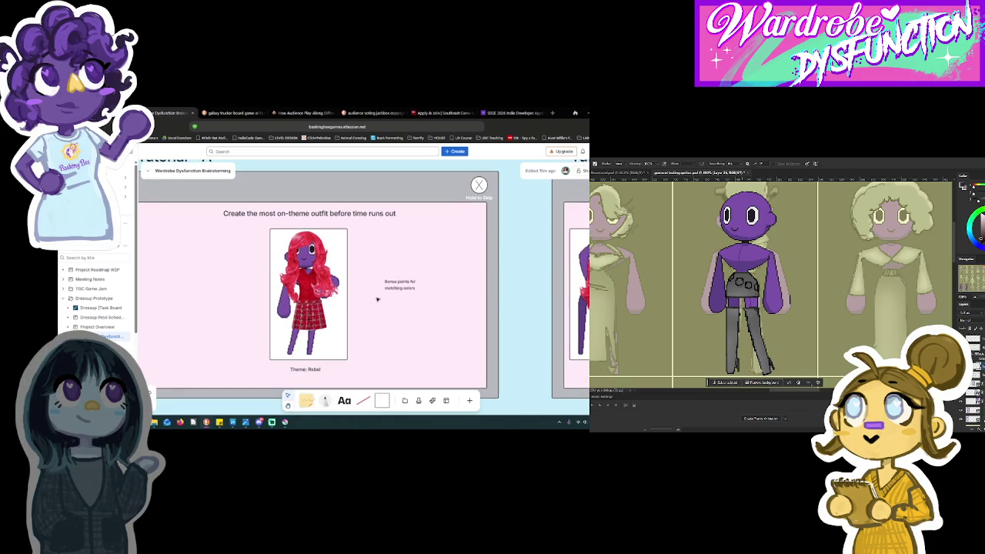
drag(389, 288, 374, 245)
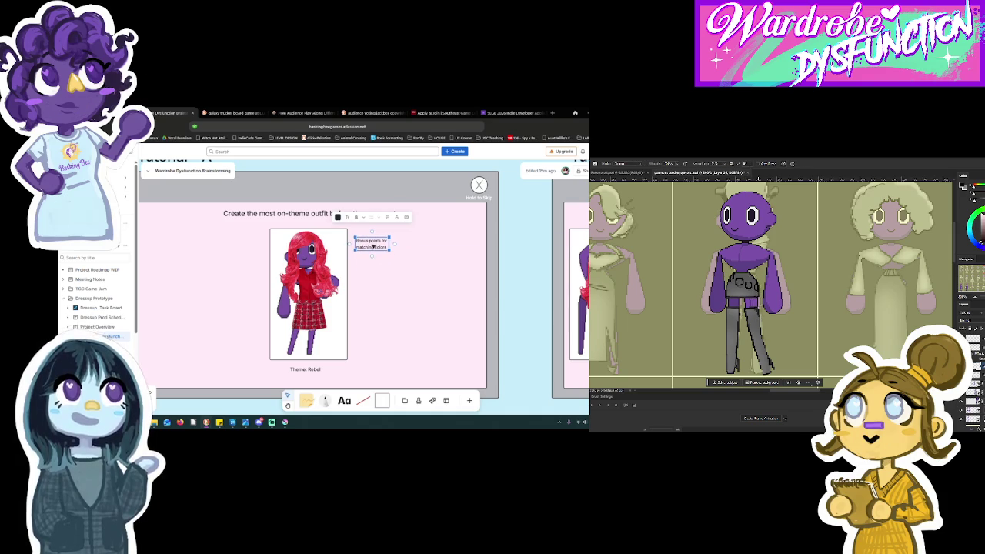
key(BackSpace)
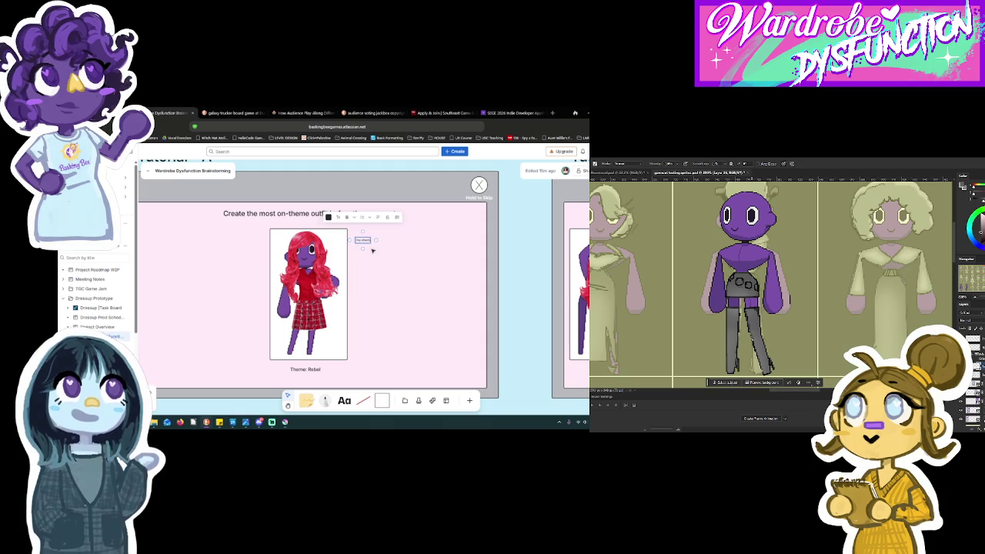
key(BackSpace)
key(BackSpace)
key(BackSpace)
text(bonus)
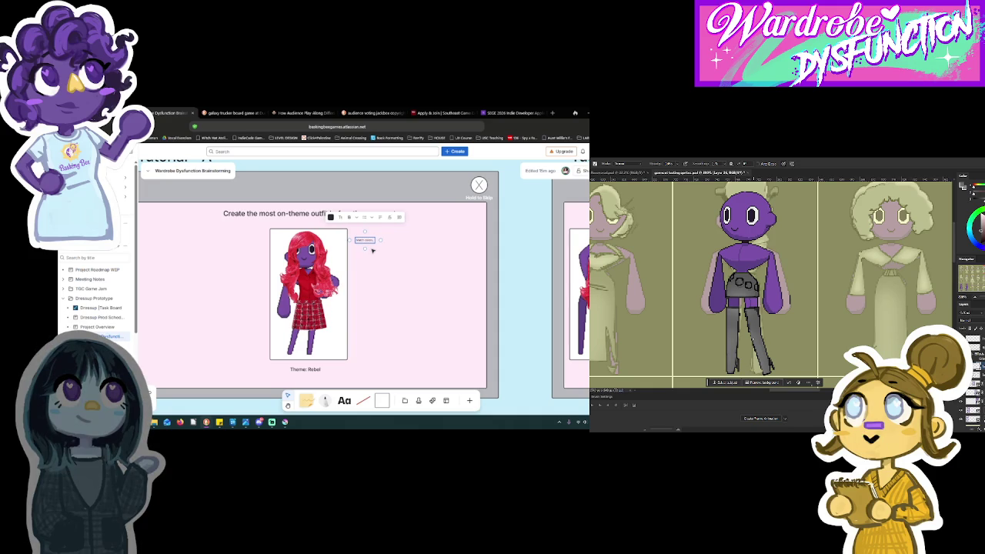
scroll(372, 250, down, 3)
scroll(372, 250, right, 3)
scroll(491, 278, right, 5)
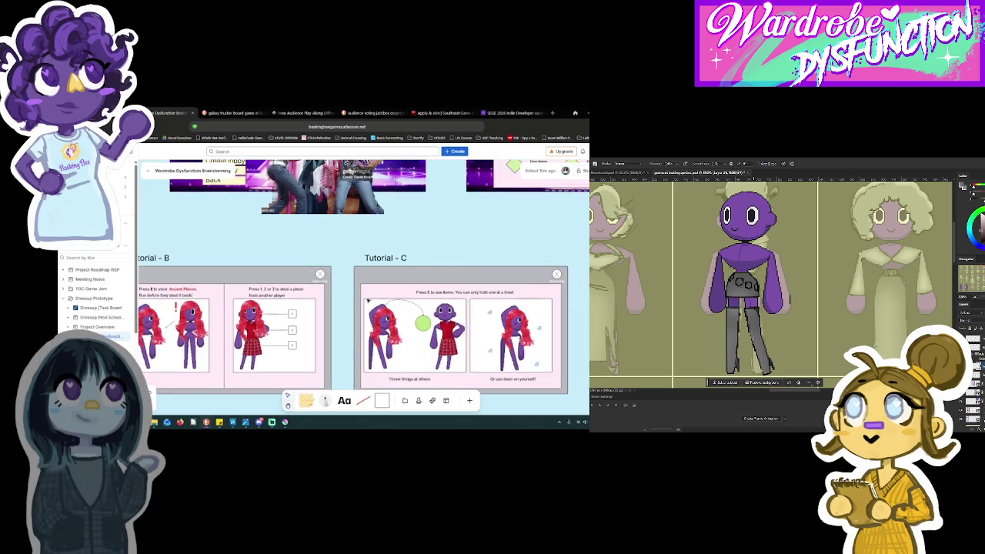
scroll(435, 236, down, 3)
scroll(435, 236, right, 3)
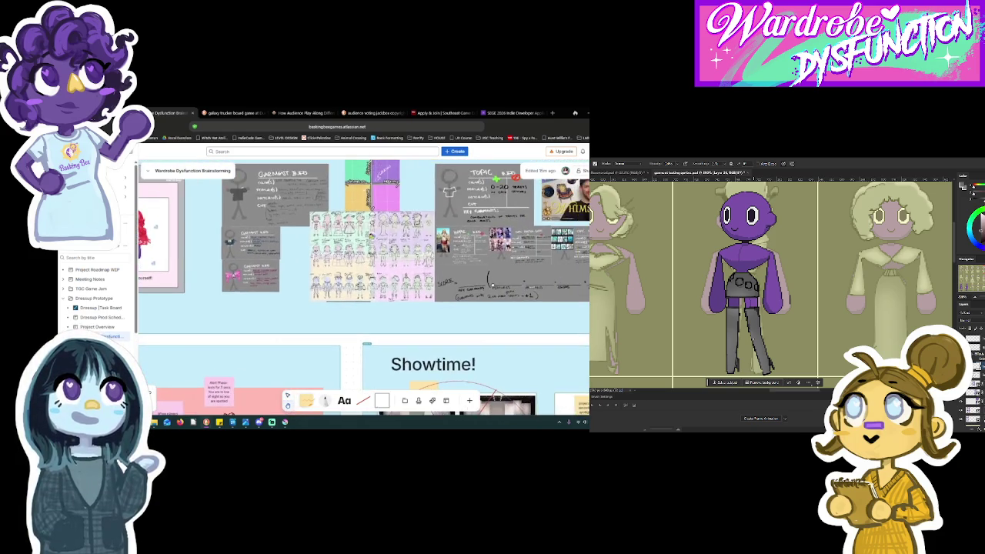
scroll(370, 215, up, 2)
scroll(446, 200, up, 5)
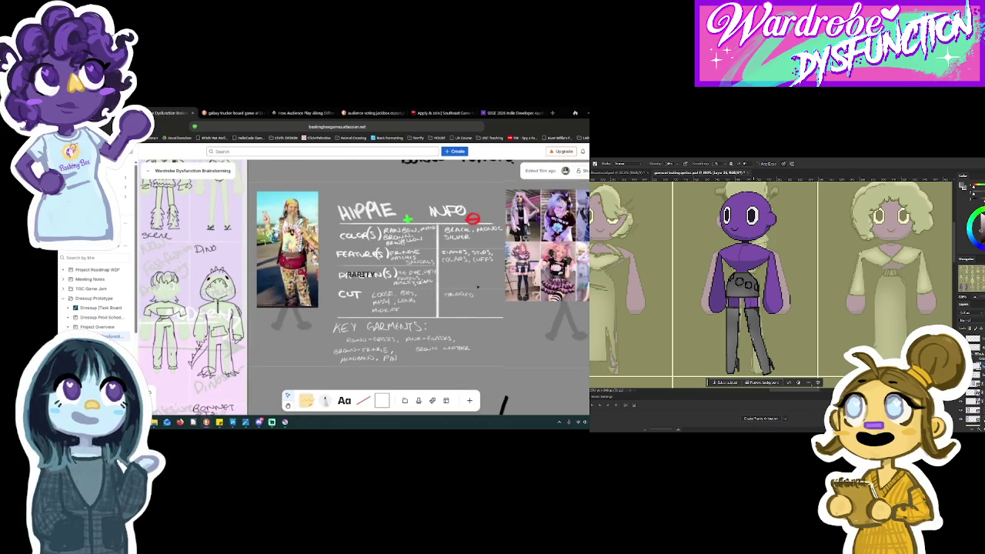
scroll(477, 287, down, 3)
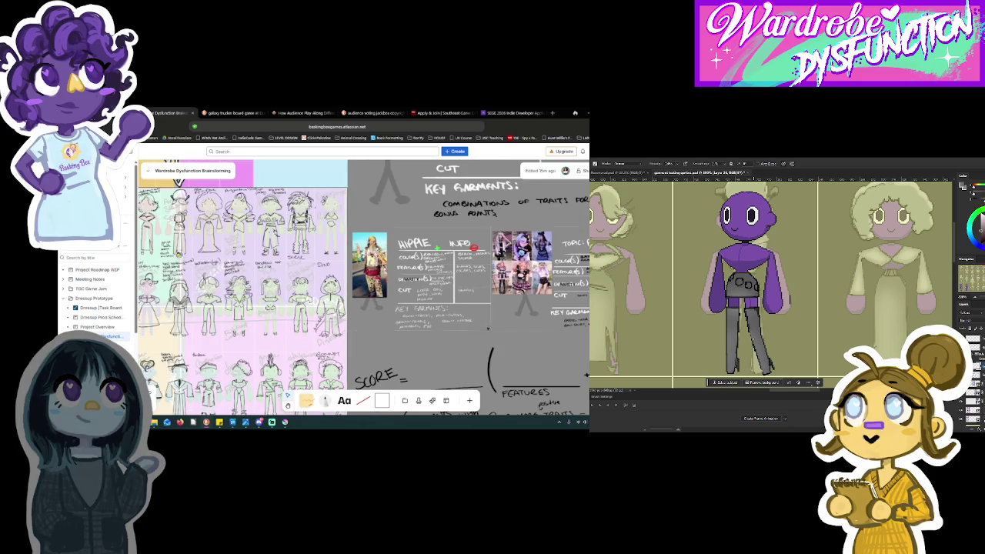
scroll(477, 289, down, 2)
scroll(433, 274, down, 1)
drag(432, 274, 358, 294)
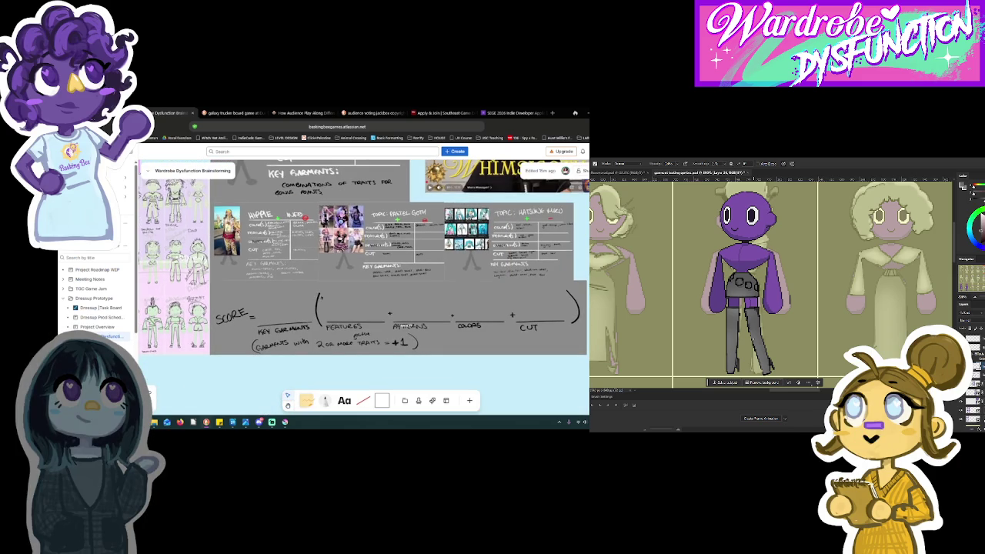
drag(276, 287, 308, 291)
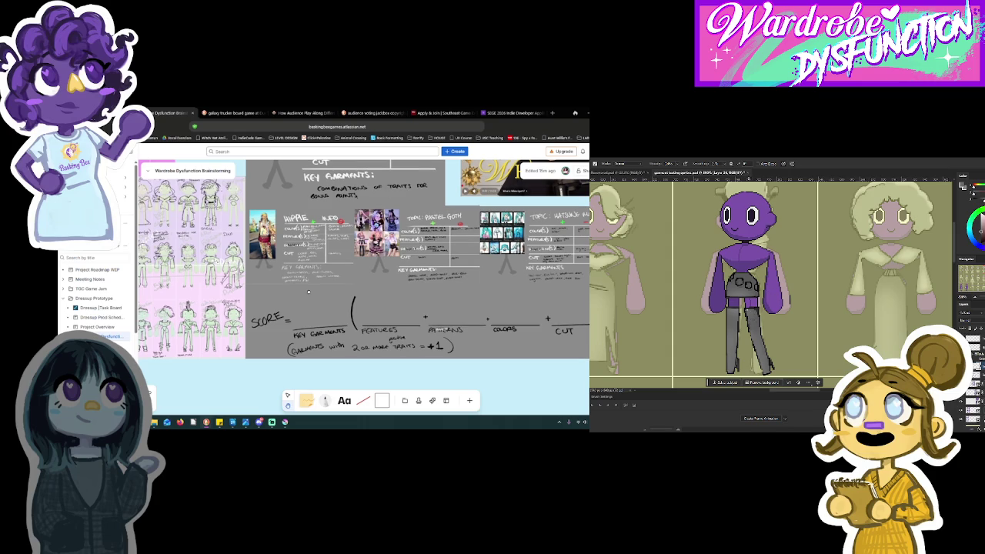
drag(308, 291, 306, 292)
scroll(305, 292, down, 10)
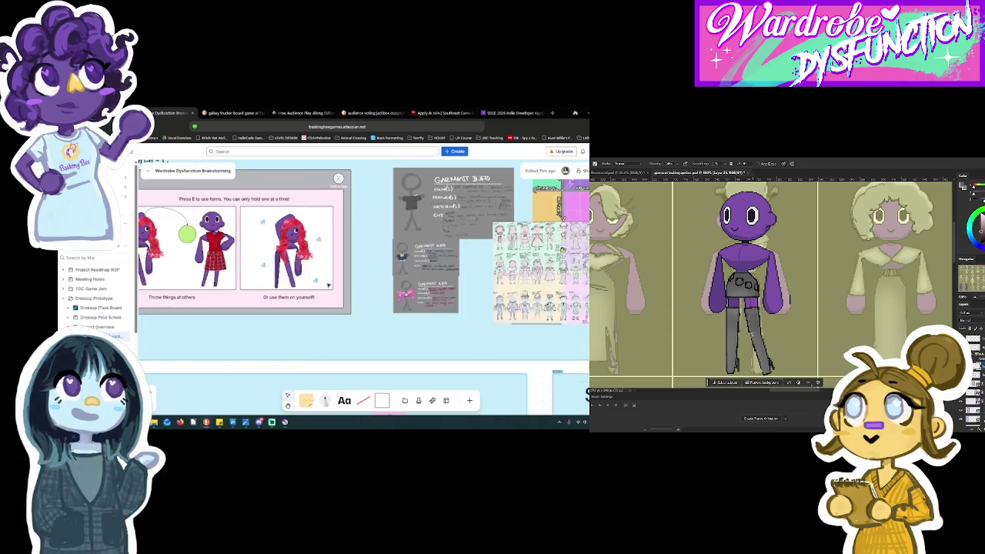
scroll(389, 291, left, 10)
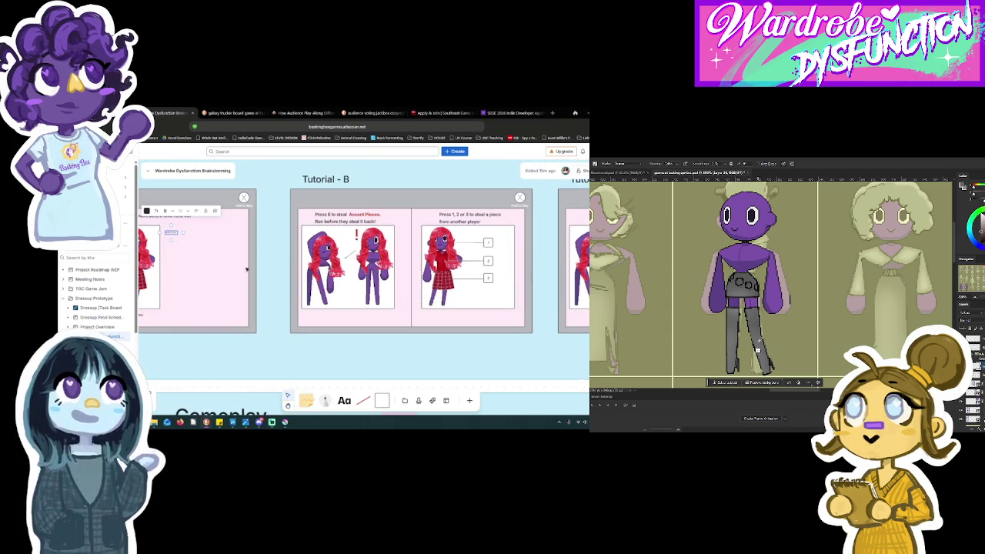
scroll(245, 269, left, 3)
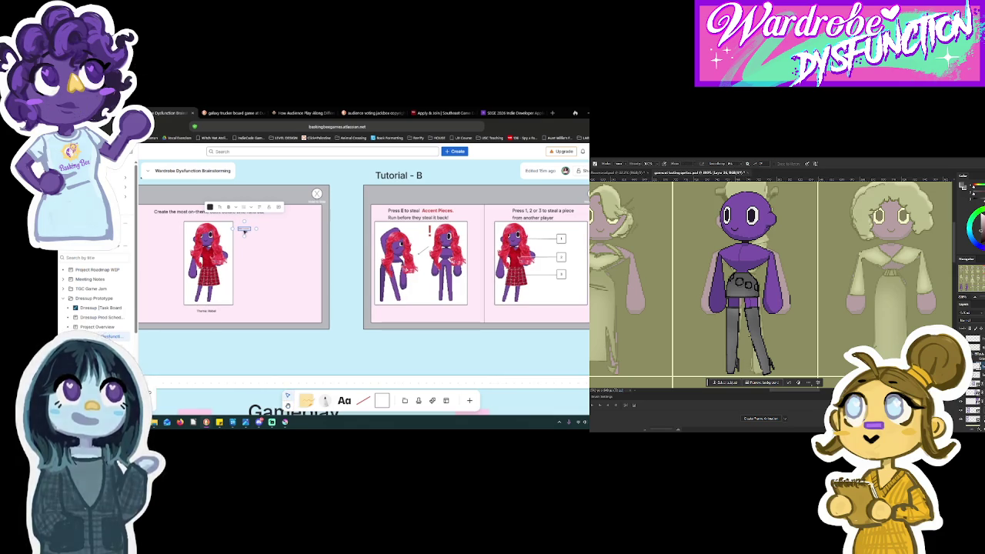
scroll(246, 233, up, 3)
click(222, 204)
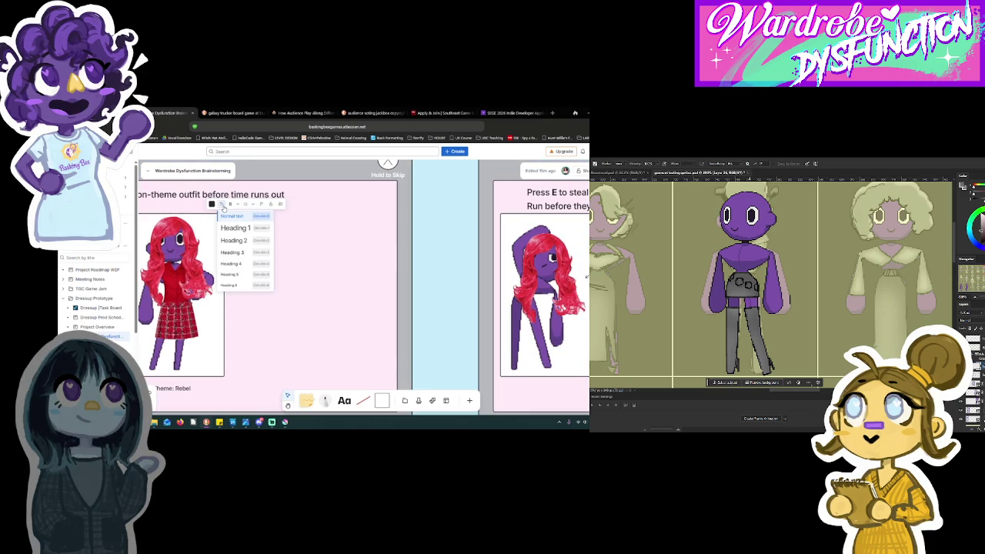
Finish the note so it ends with 'and styles for bonus points!'.
click(250, 229)
click(273, 229)
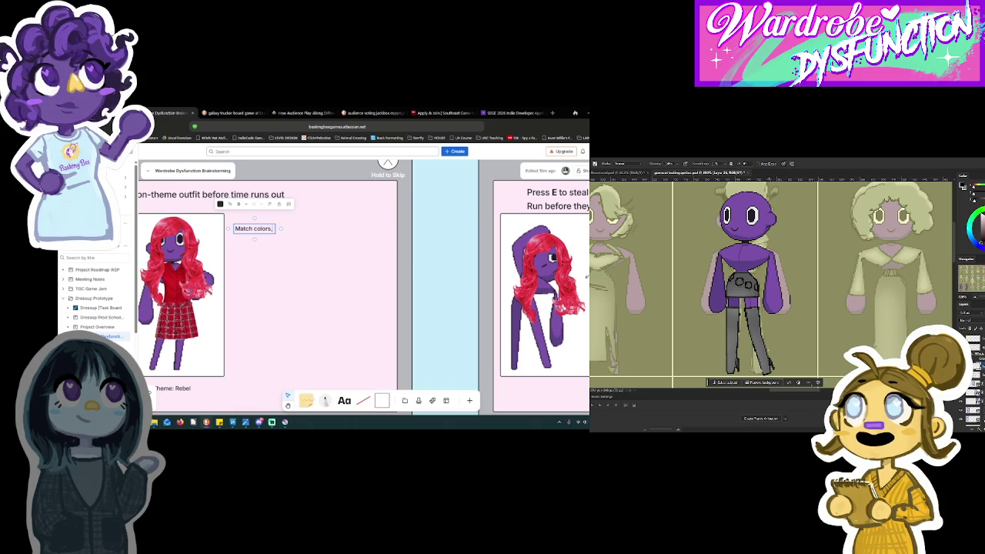
key(e)
scroll(341, 274, left, 1)
scroll(341, 274, left, 2)
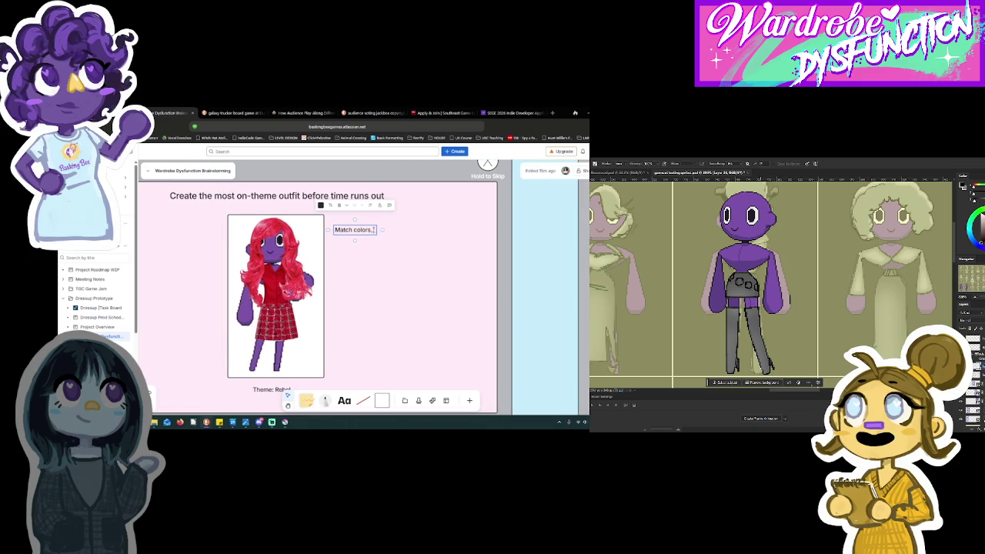
key(BackSpace)
key(BackSpace)
text(and styles)
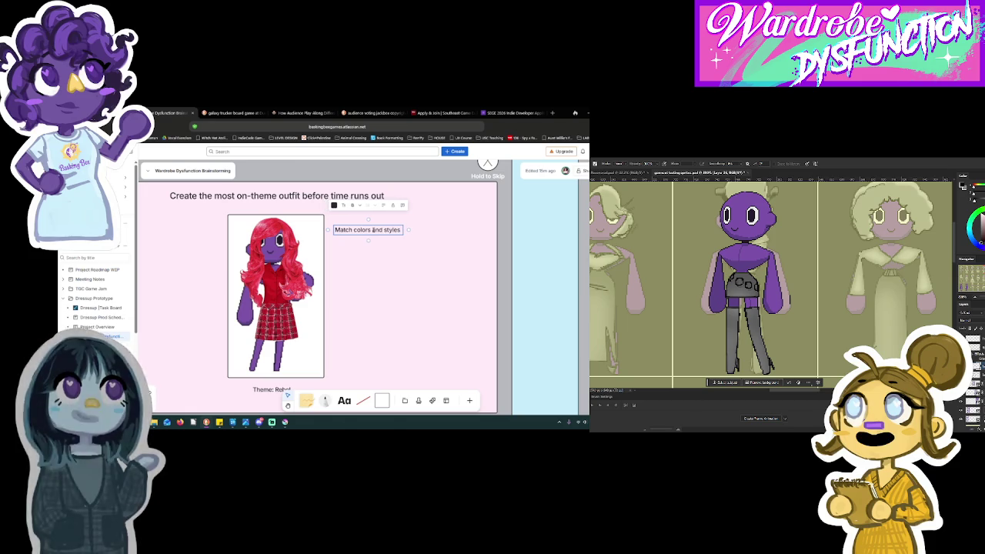
text( for bonus points!)
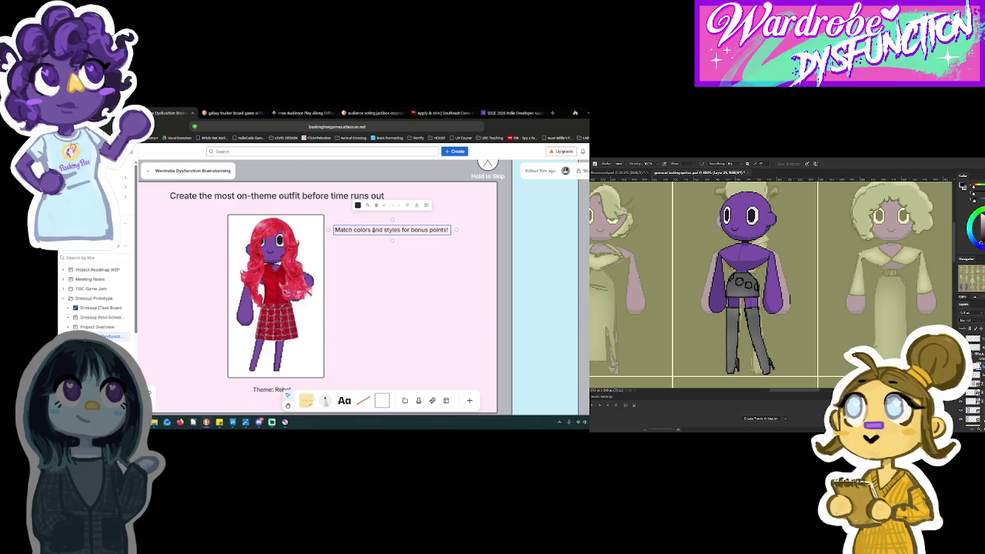
Copy the note text and paste it on a new line under the Tutorial A title.
key(ctrl+a)
key(ctrl+c)
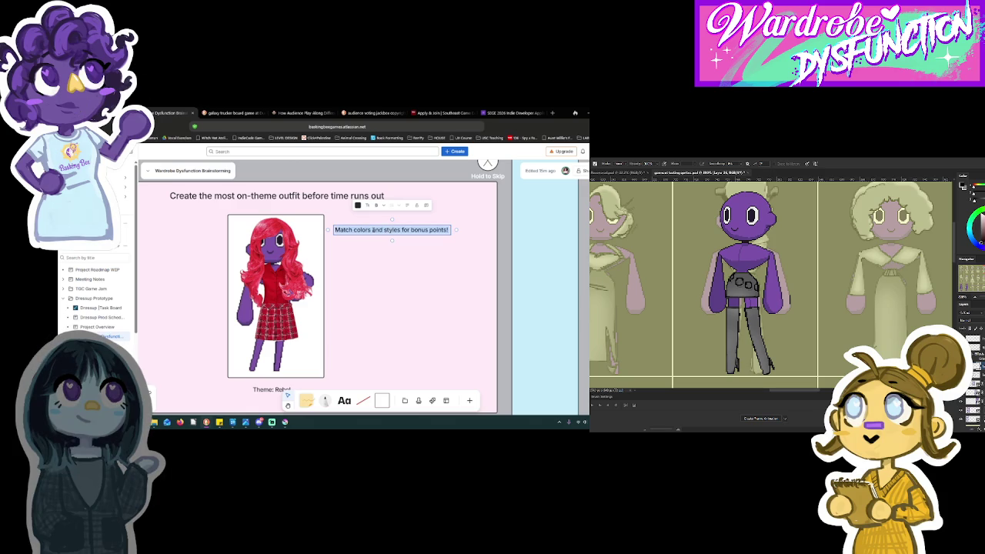
key(Escape)
click(338, 197)
double_click(338, 196)
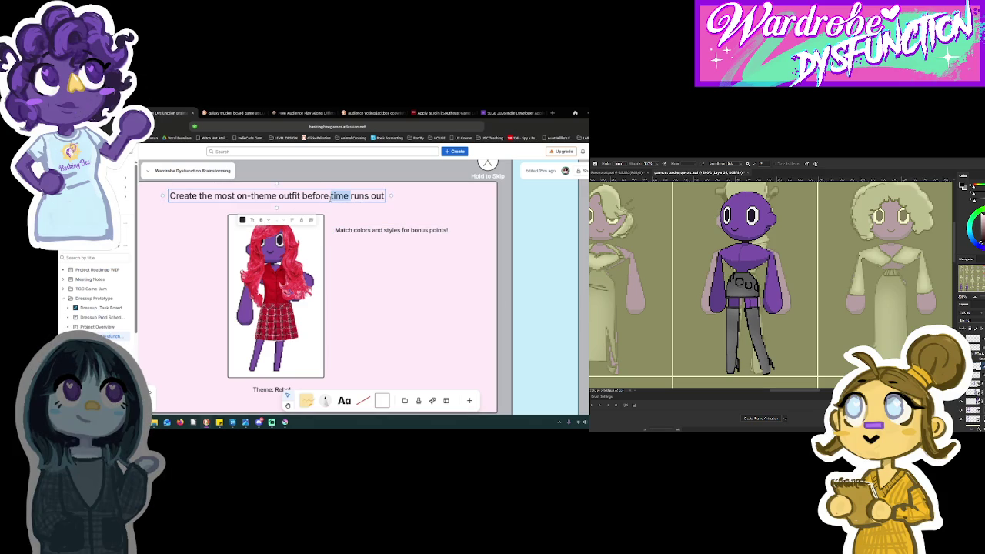
key(End)
key(Return)
key(ctrl+v)
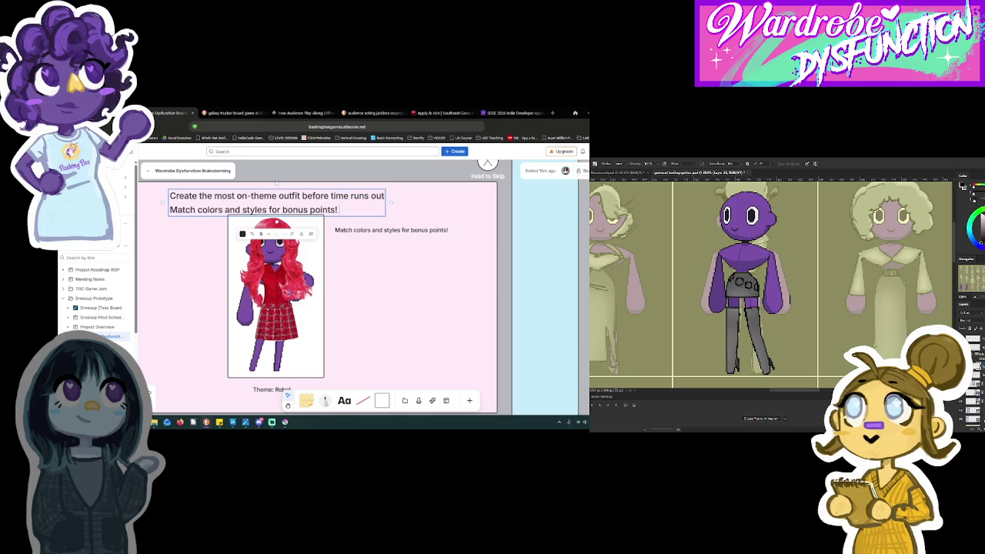
Delete the now-redundant separate bonus points note.
click(400, 230)
key(Delete)
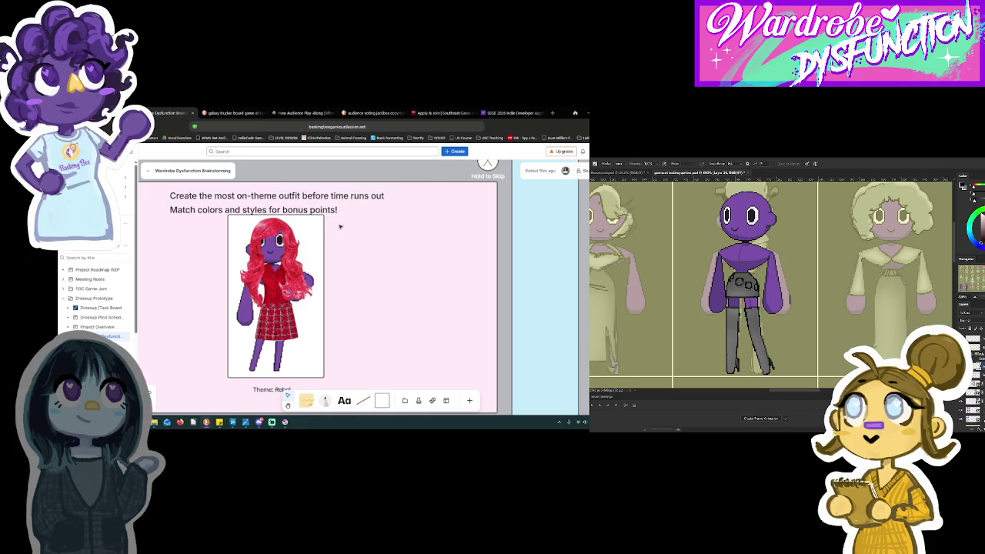
click(348, 210)
click(469, 283)
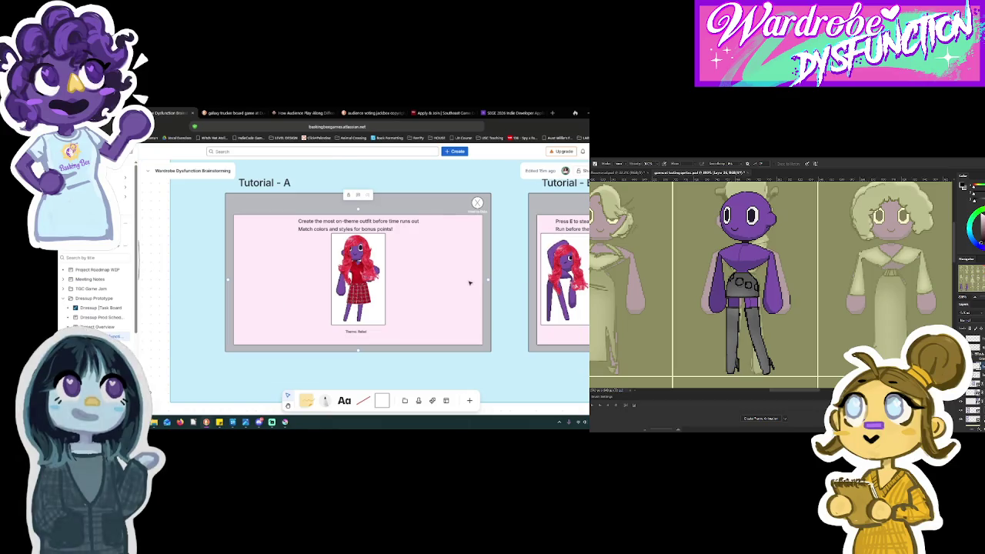
drag(520, 281, 440, 288)
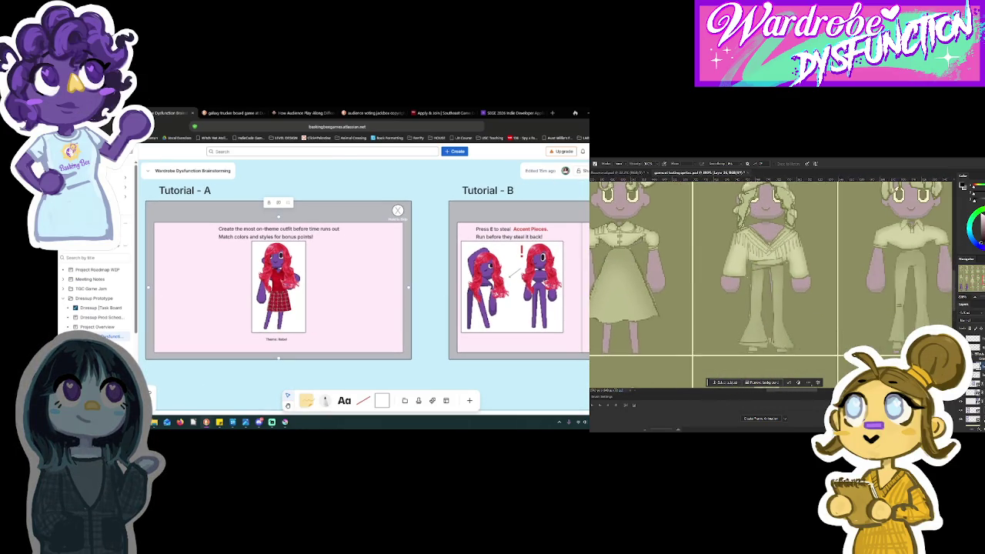
drag(556, 327, 427, 321)
scroll(426, 321, right, 3)
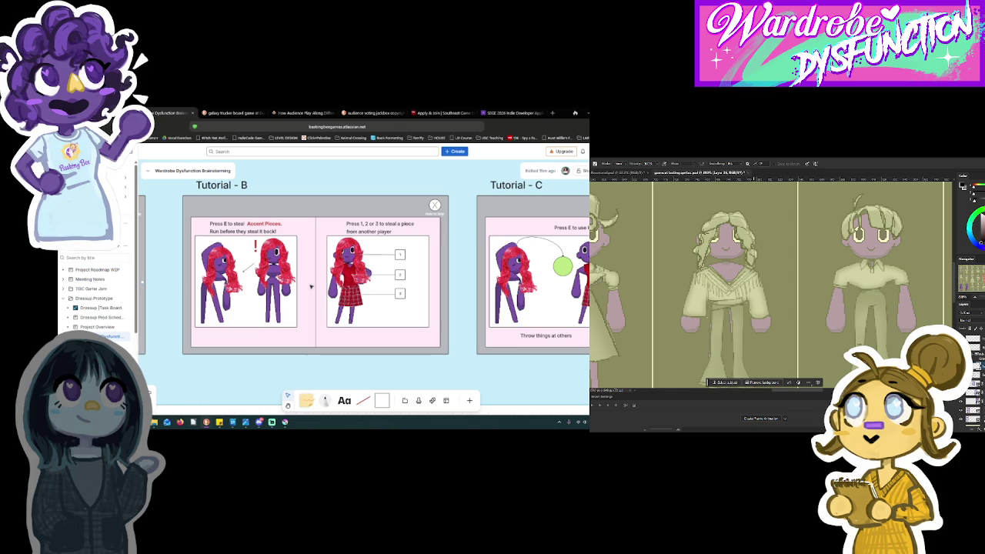
scroll(311, 286, down, 3)
drag(323, 314, 391, 354)
mouse_move(351, 261)
mouse_down()
mouse_move(384, 272)
mouse_move(394, 327)
mouse_move(338, 322)
mouse_move(297, 251)
mouse_up()
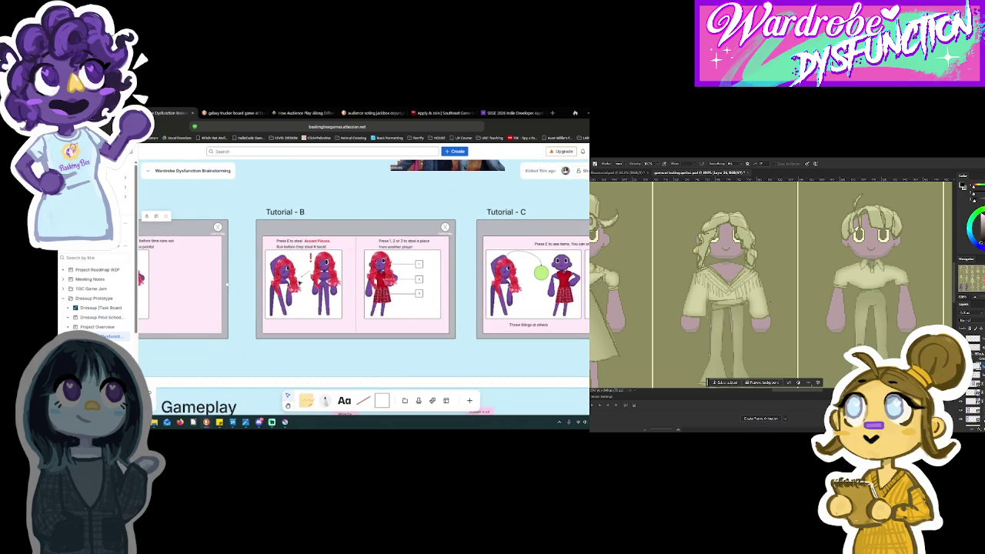
scroll(299, 280, down, 3)
scroll(278, 293, left, 3)
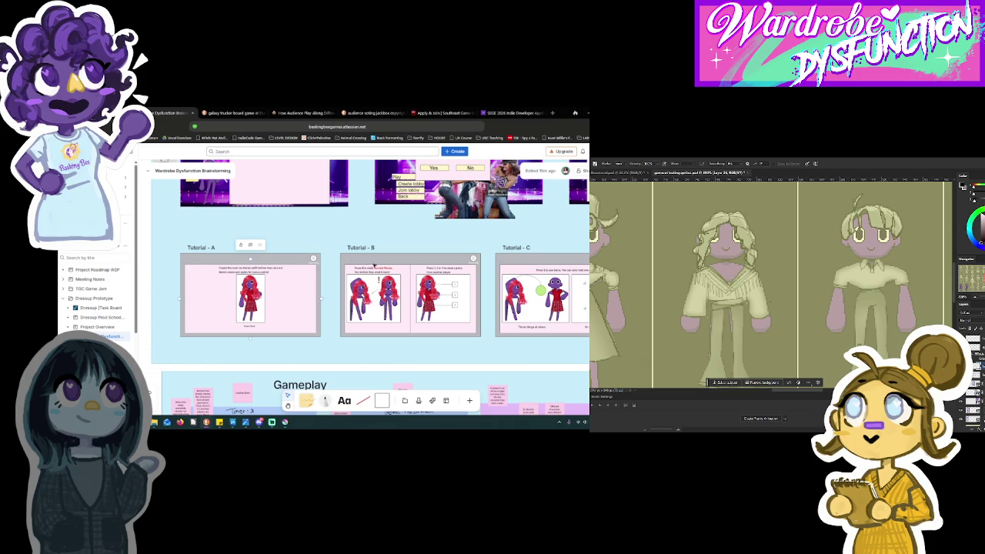
scroll(420, 313, right, 2)
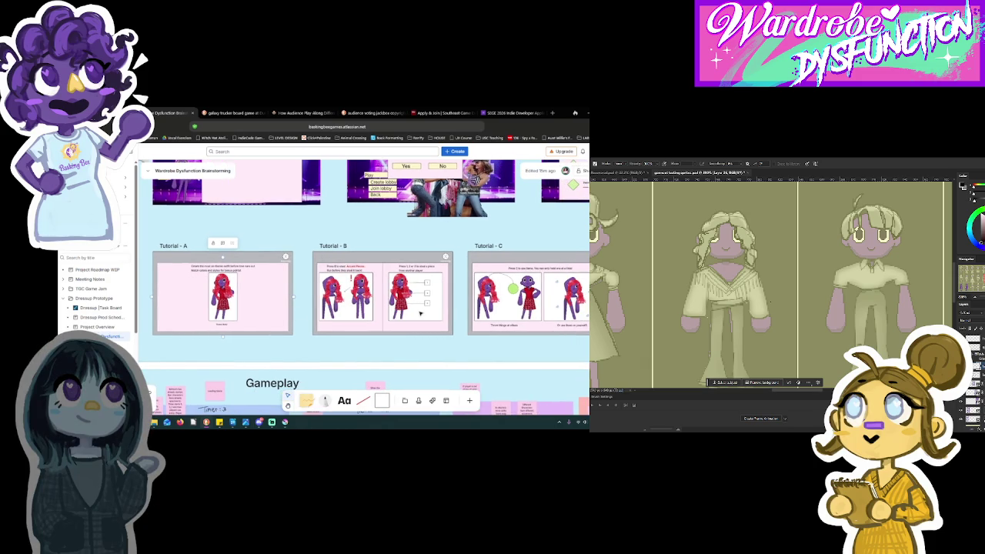
scroll(420, 314, up, 6)
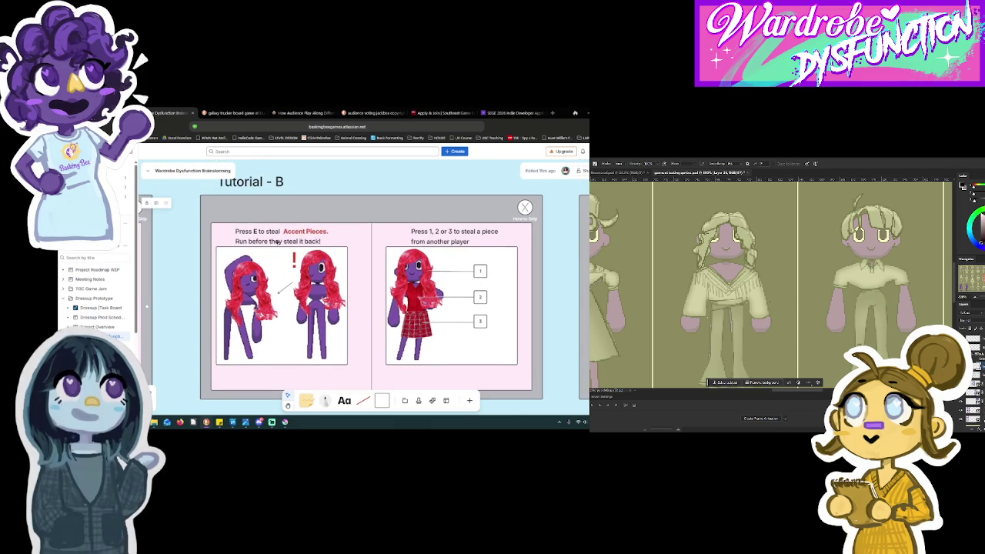
scroll(315, 298, down, 4)
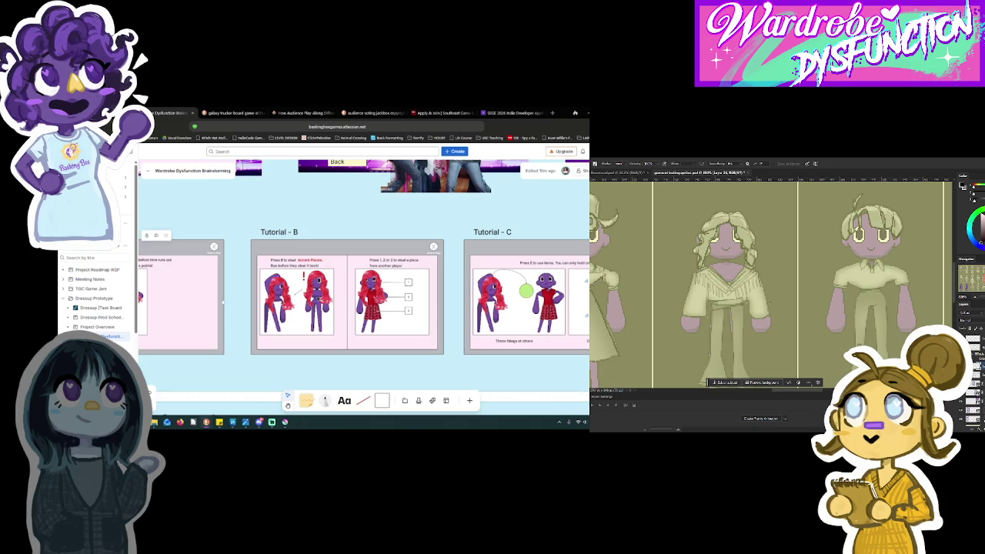
scroll(363, 296, left, 3)
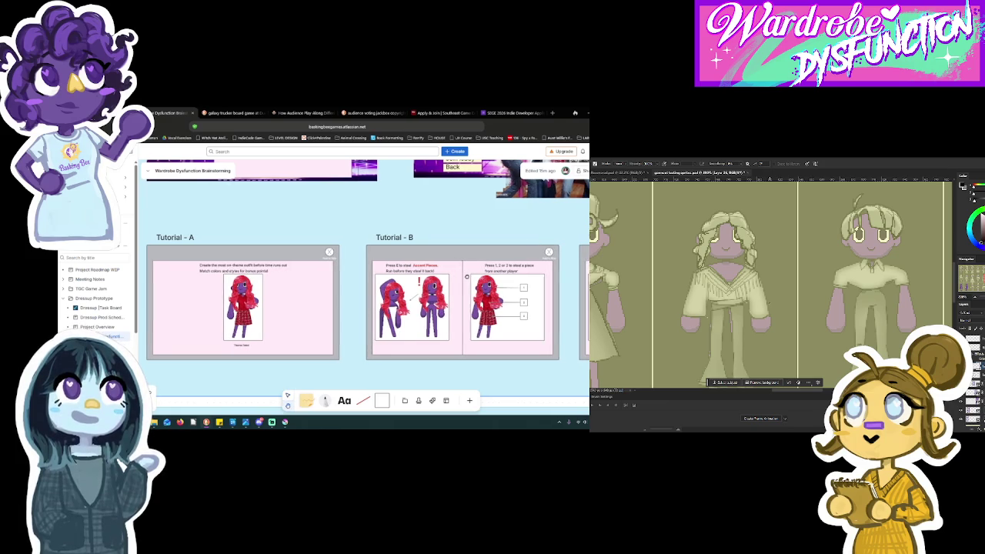
scroll(466, 277, right, 1)
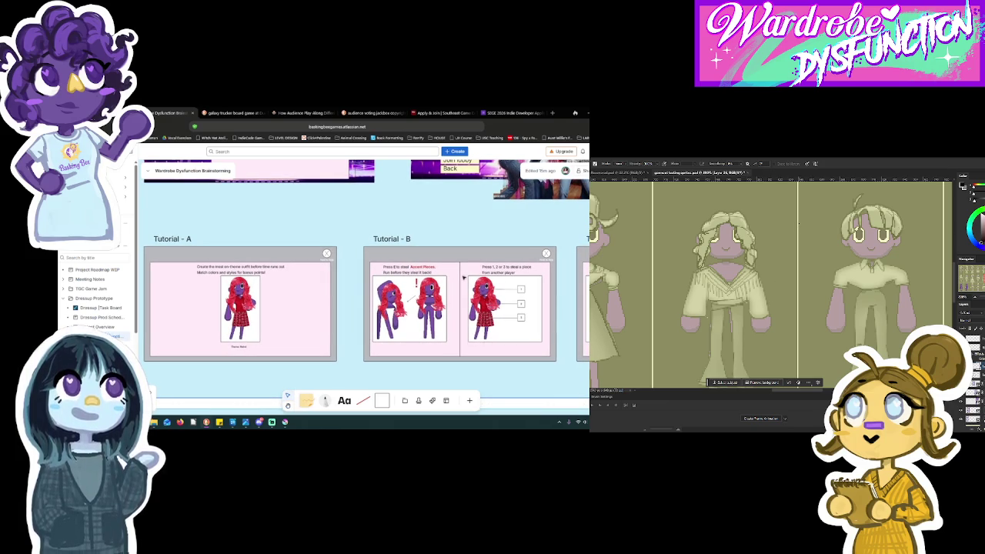
scroll(364, 300, right, 5)
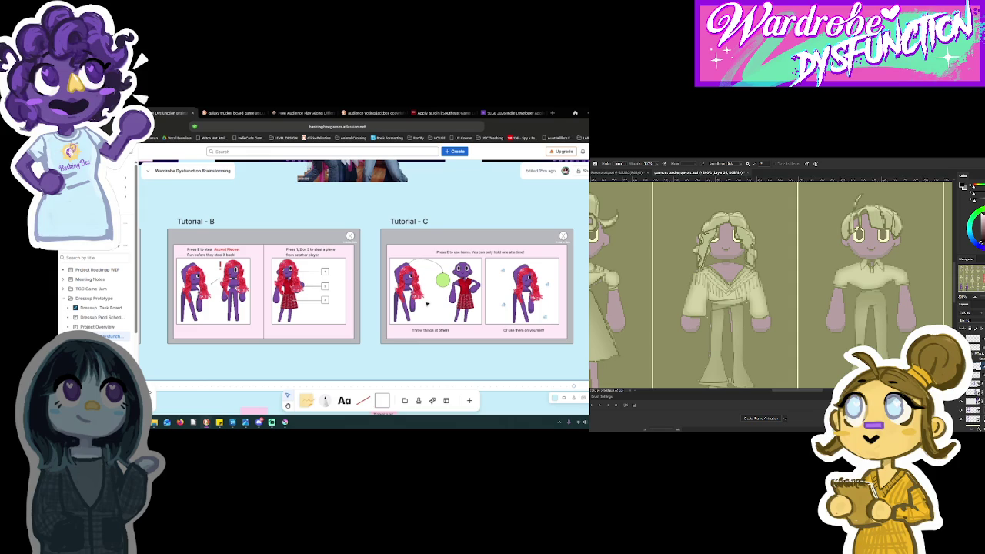
scroll(426, 303, left, 3)
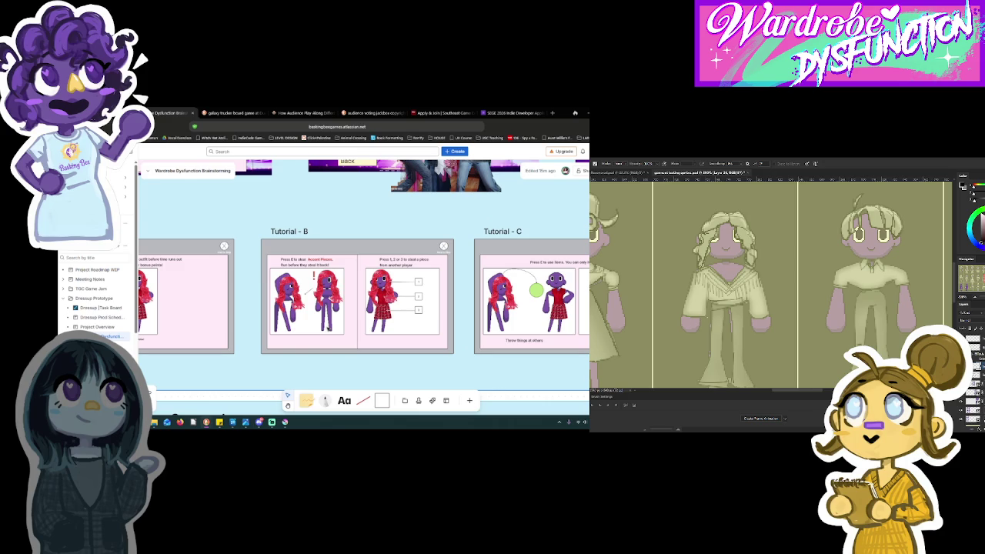
scroll(267, 317, down, 5)
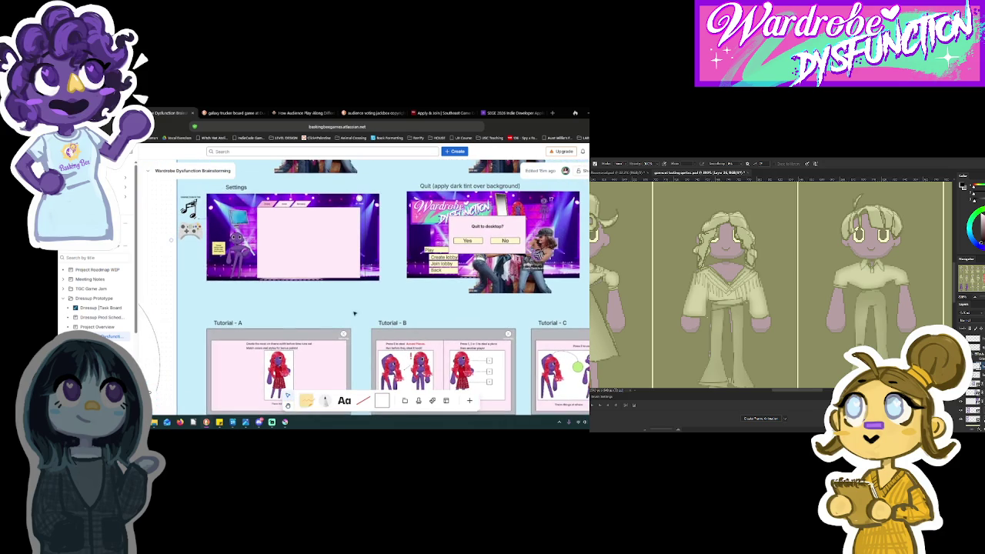
scroll(258, 302, down, 2)
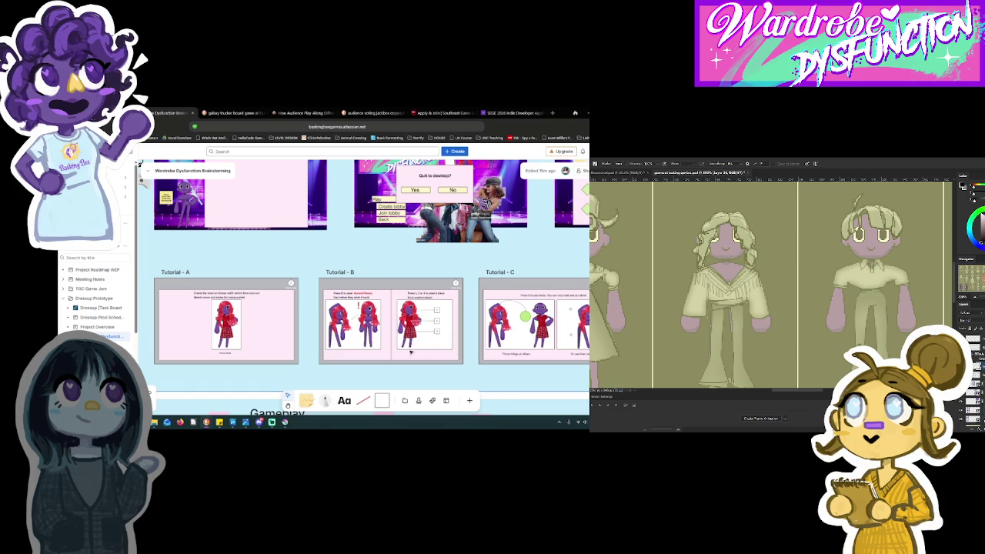
scroll(382, 354, up, 3)
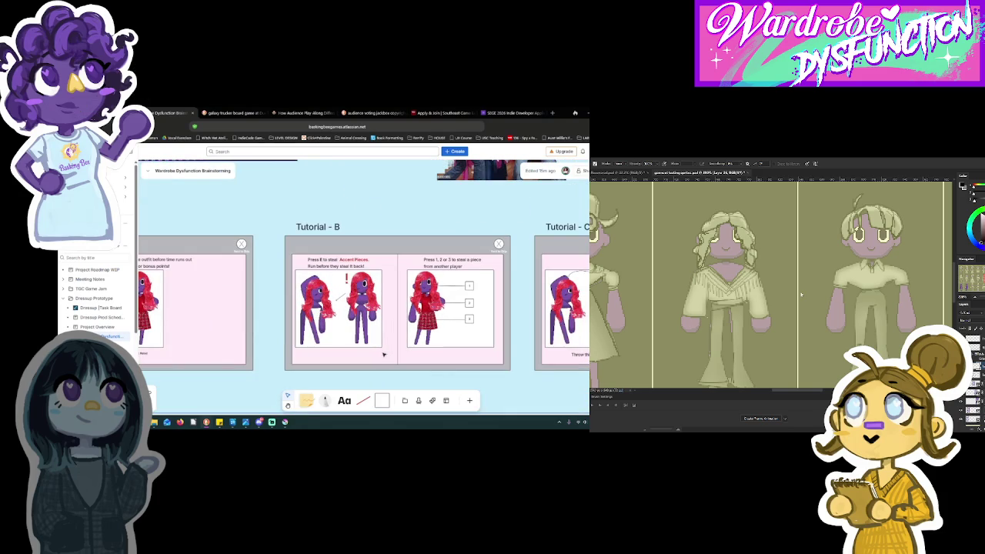
click(383, 355)
Select both Tutorial B character pictures and shift them a little to the right.
click(366, 316)
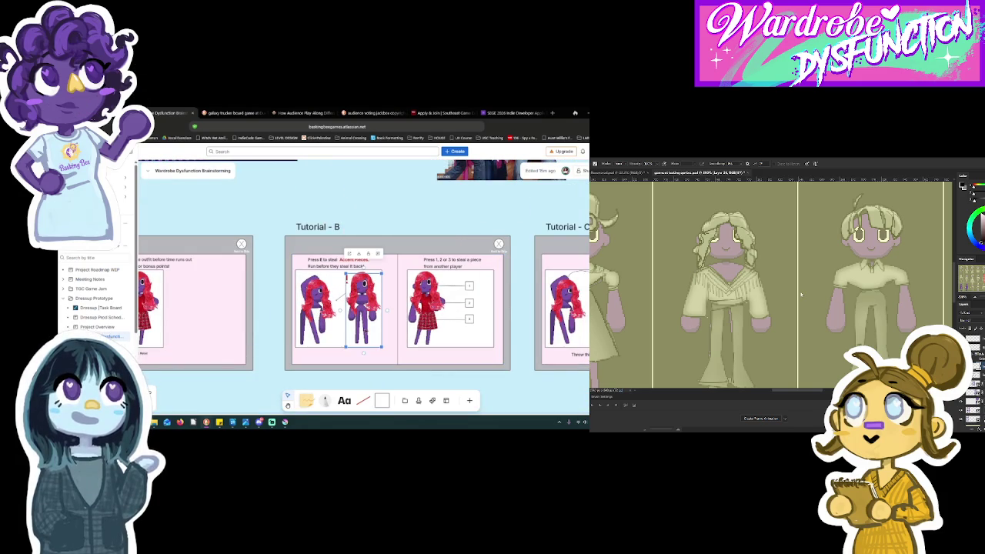
click(346, 356)
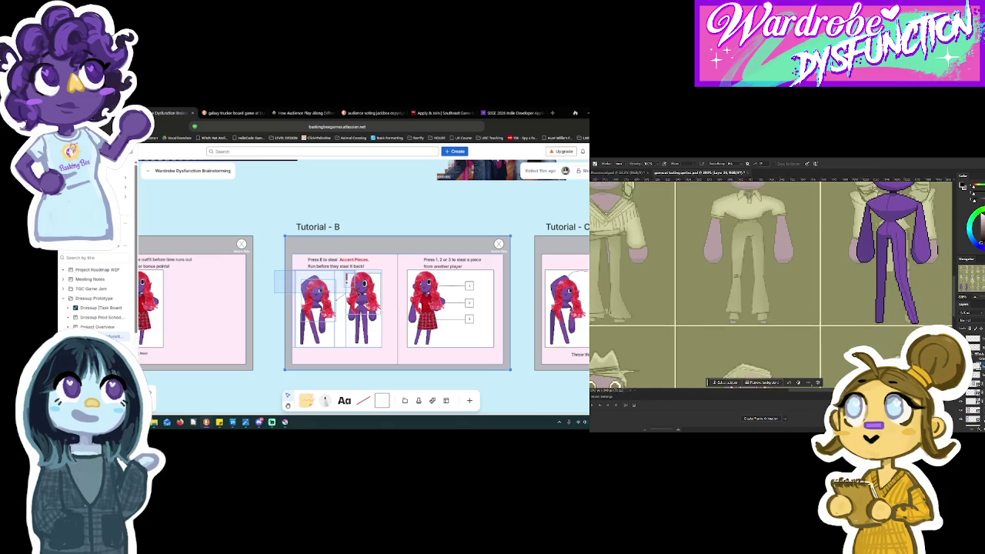
click(365, 338)
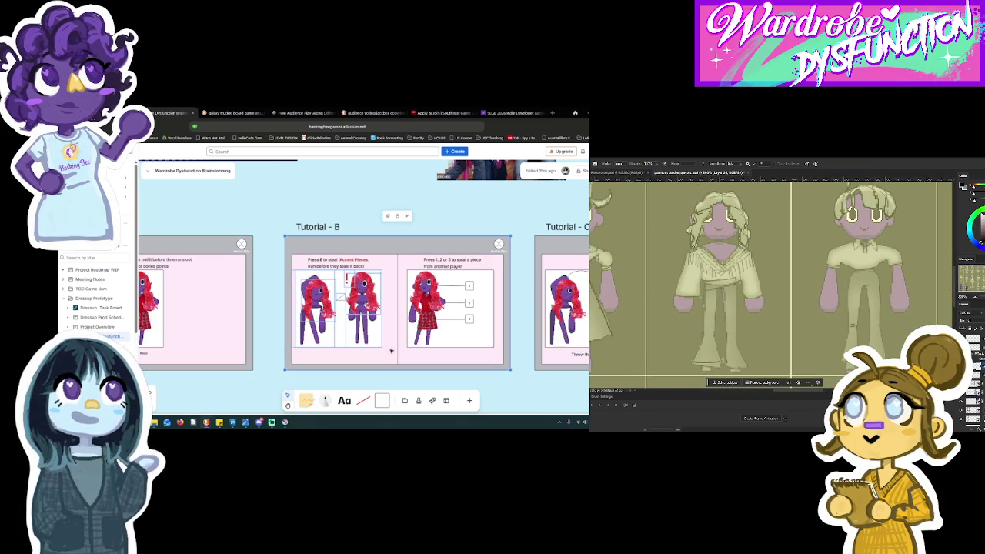
click(322, 277)
drag(321, 276, 329, 276)
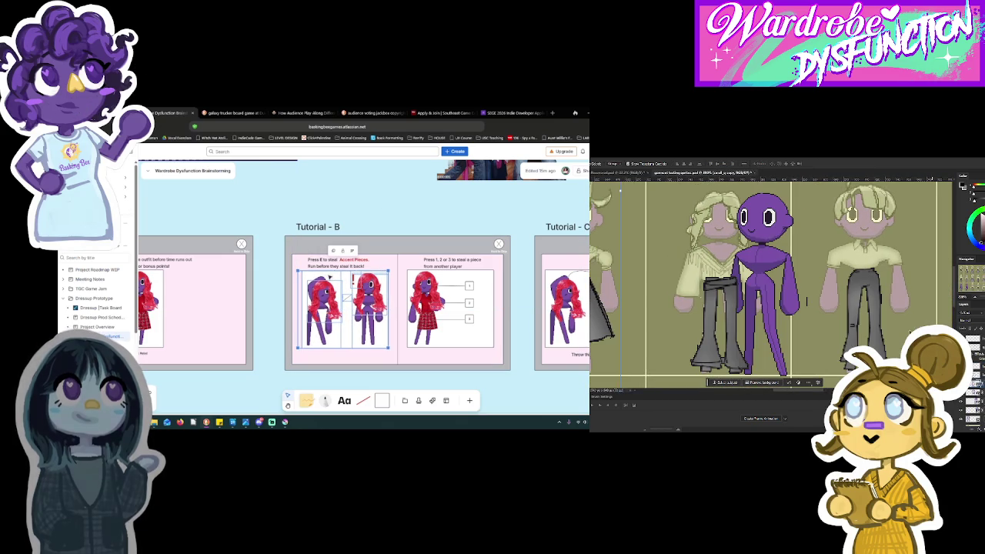
drag(781, 262, 751, 249)
click(390, 267)
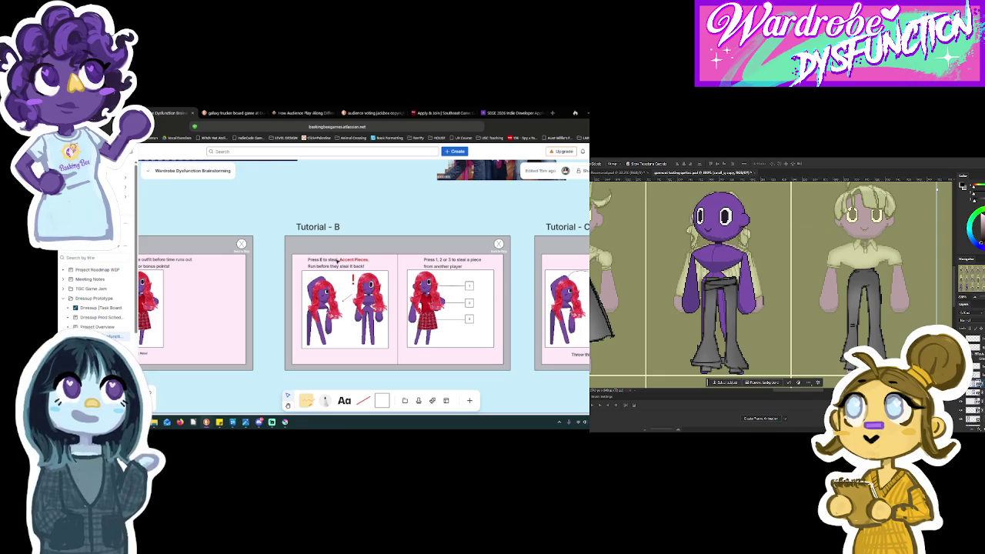
click(336, 261)
click(336, 264)
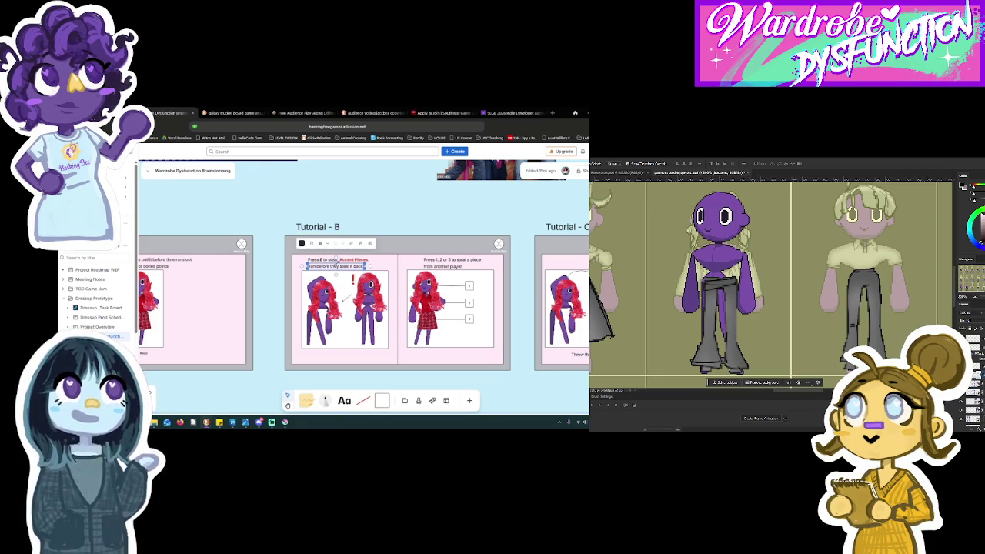
click(287, 280)
click(334, 268)
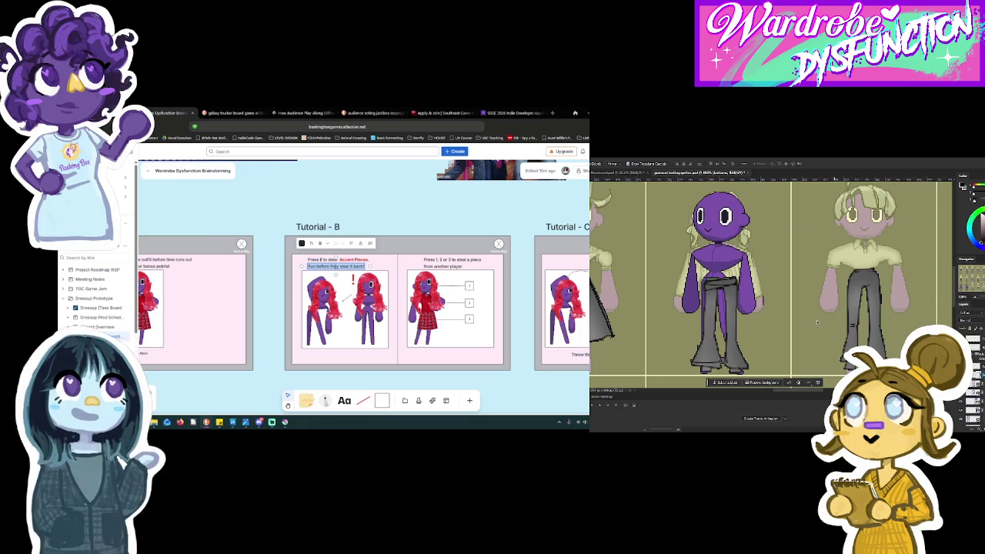
double_click(334, 267)
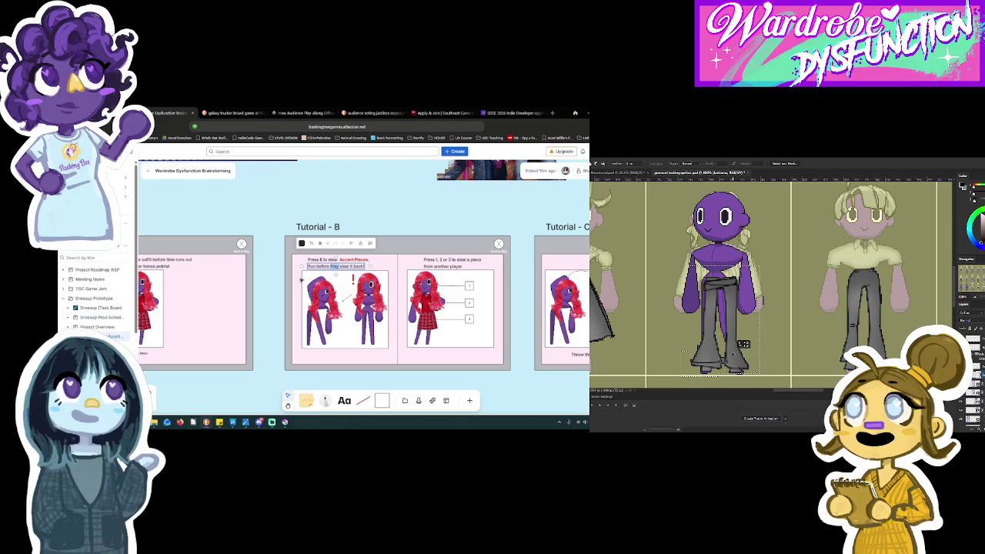
click(275, 292)
drag(736, 354, 740, 341)
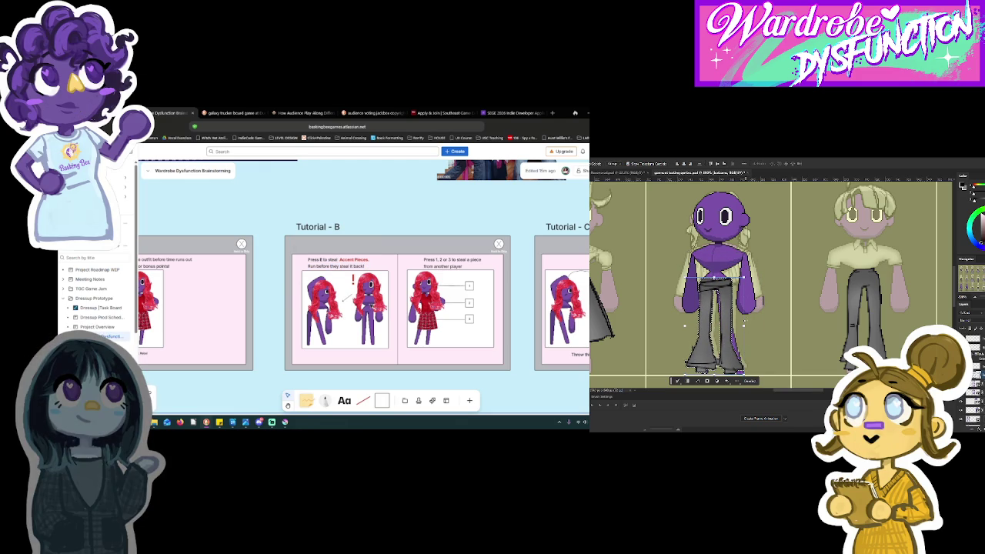
drag(744, 335, 744, 324)
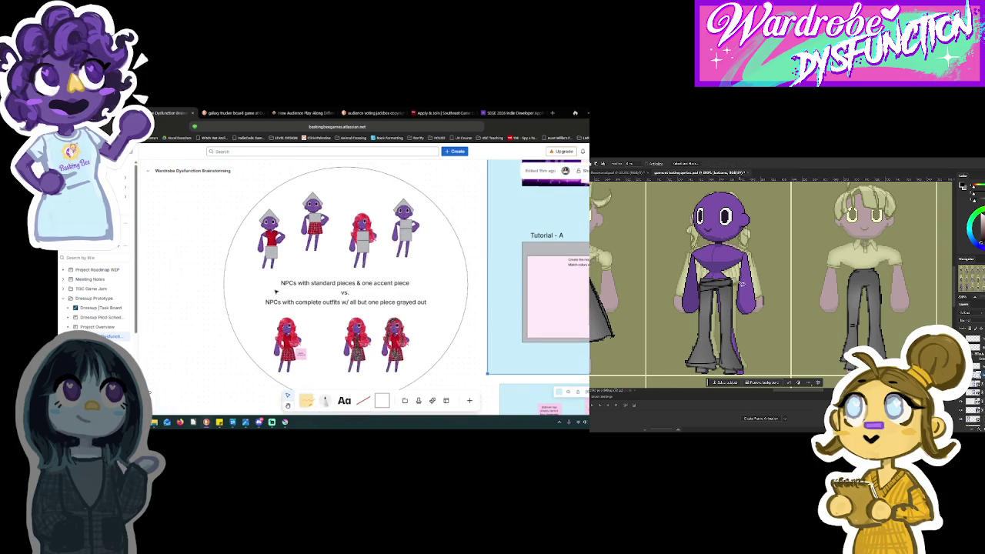
Select the pants area on the purple figure and free-transform it.
mouse_move(701, 265)
mouse_down()
mouse_move(719, 270)
mouse_move(750, 320)
mouse_move(740, 312)
mouse_up()
key(v)
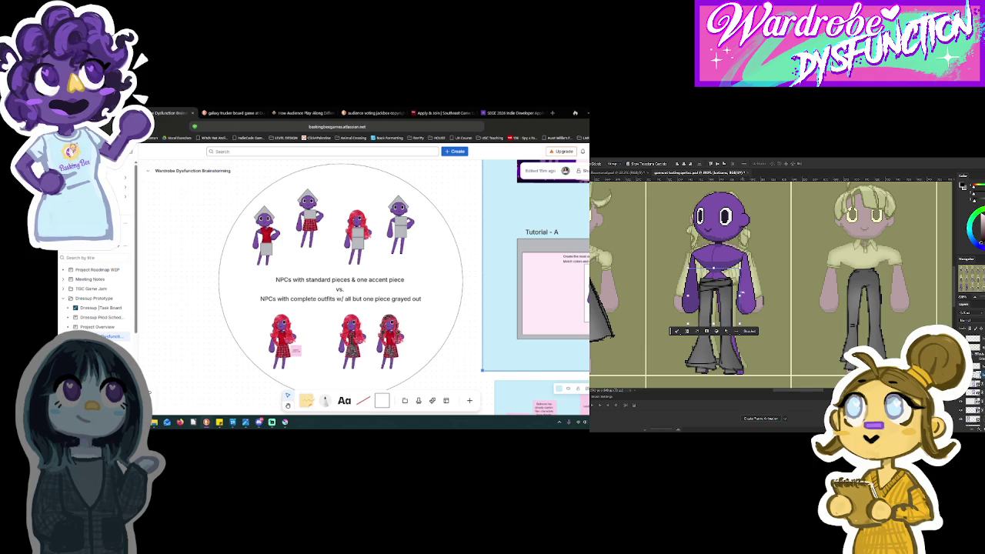
key(ctrl+t)
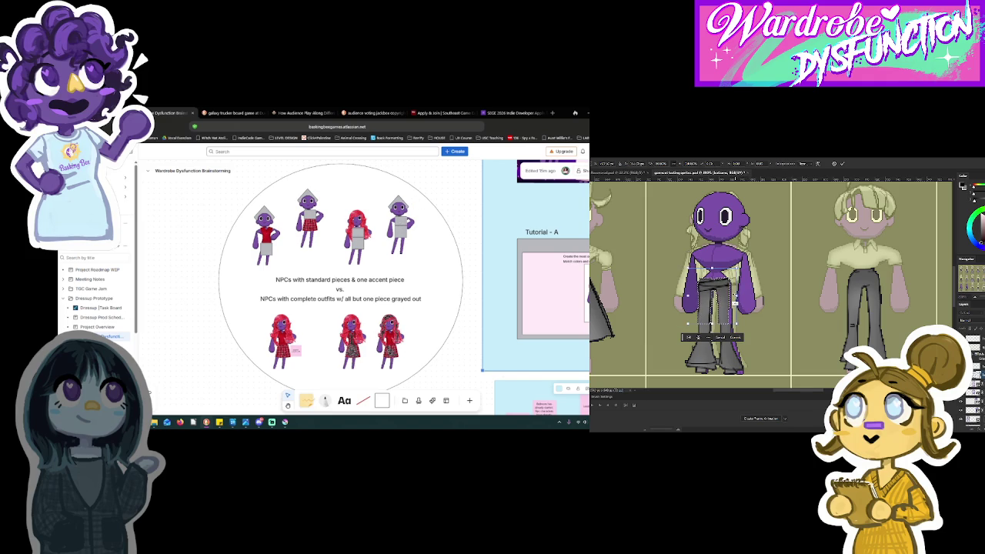
scroll(409, 351, right, 3)
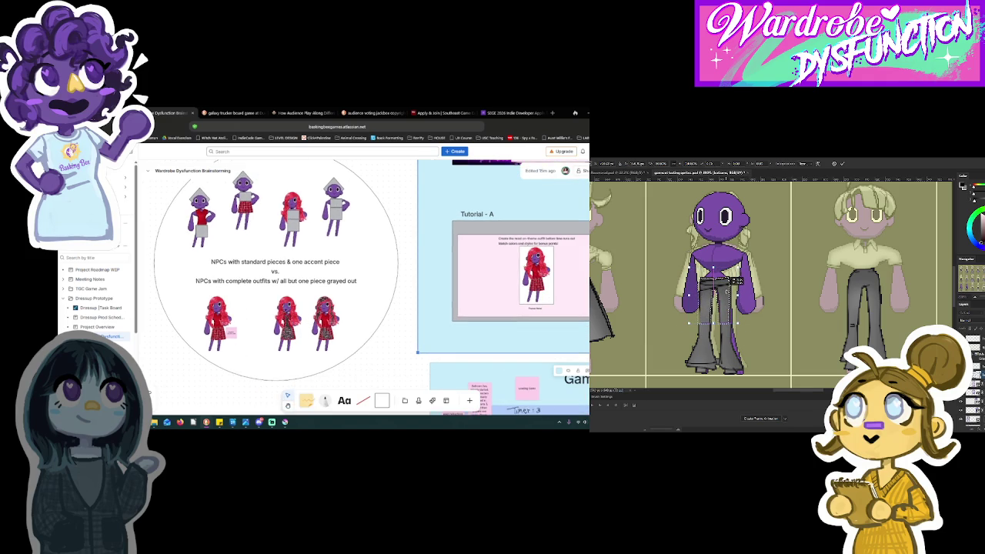
key(Return)
key(ctrl+t)
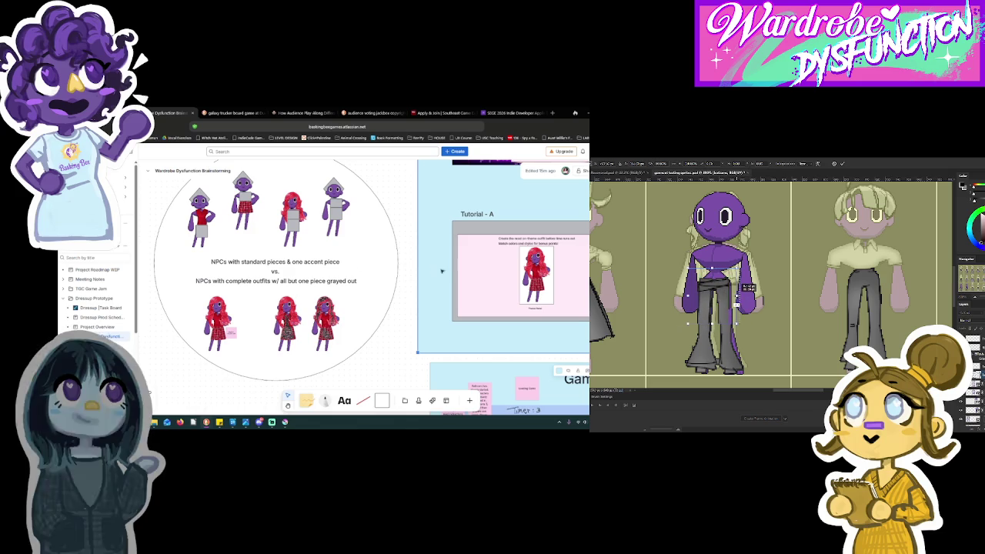
scroll(426, 252, right, 5)
scroll(430, 286, right, 3)
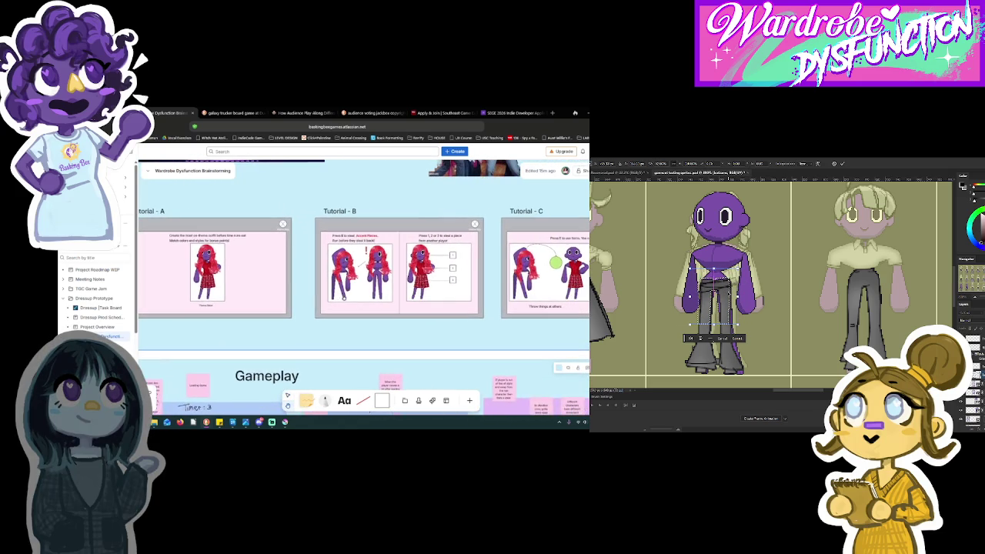
scroll(402, 281, up, 3)
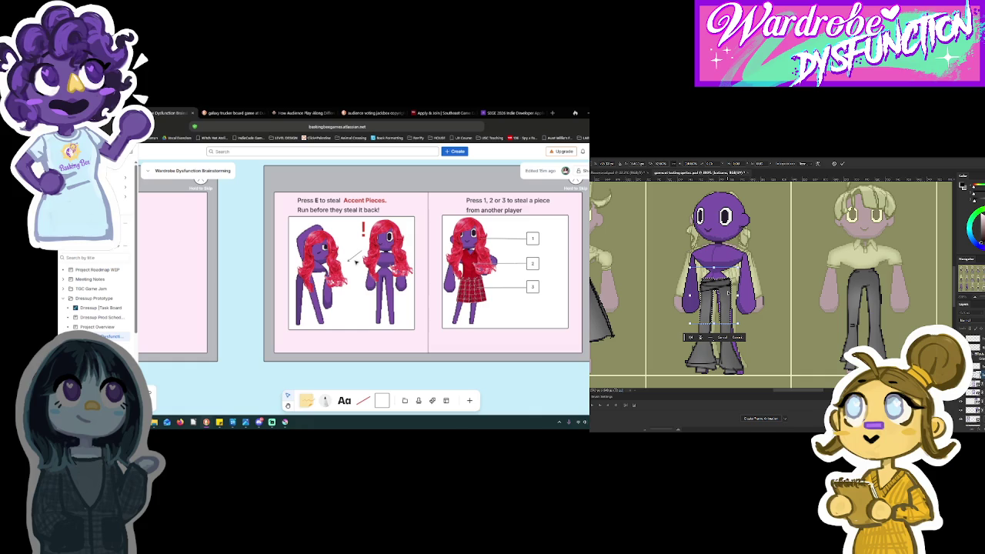
key(Return)
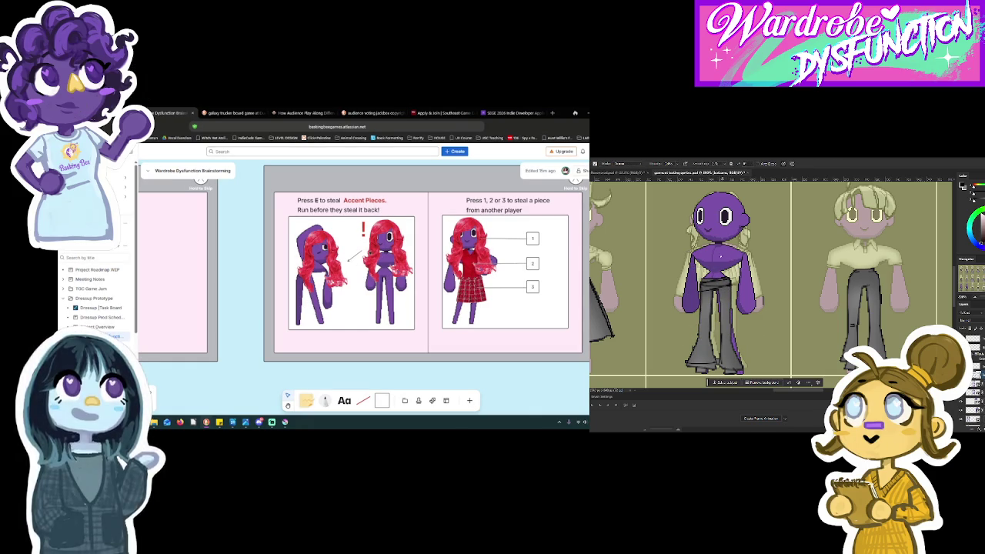
Lasso the figure's arm and legs and fill it, adding a dark waistband.
key(v)
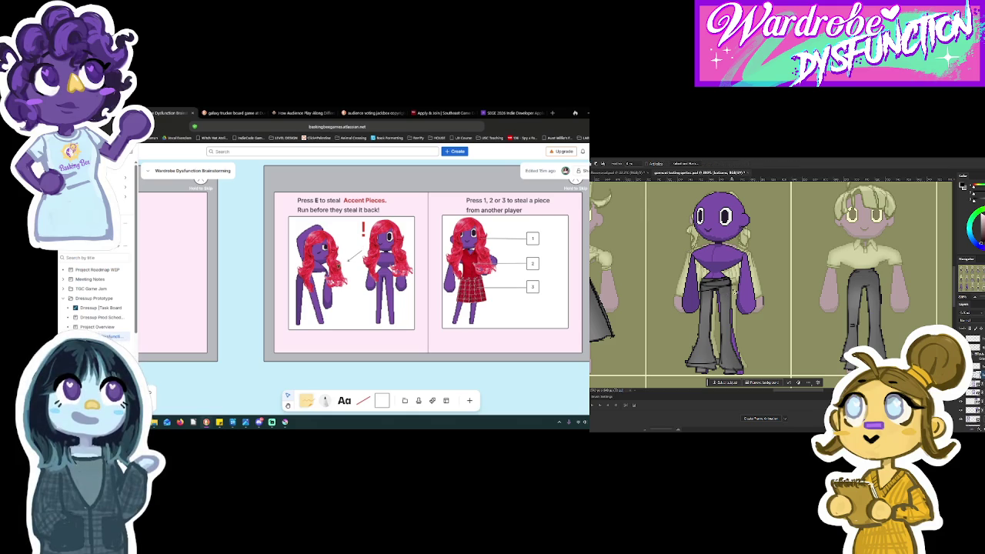
scroll(323, 304, down, 3)
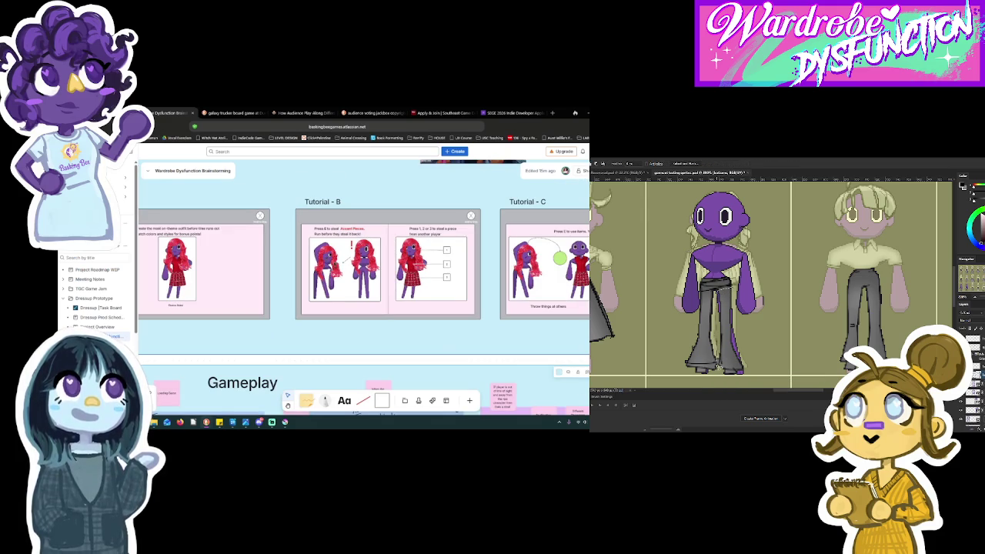
drag(748, 305, 752, 377)
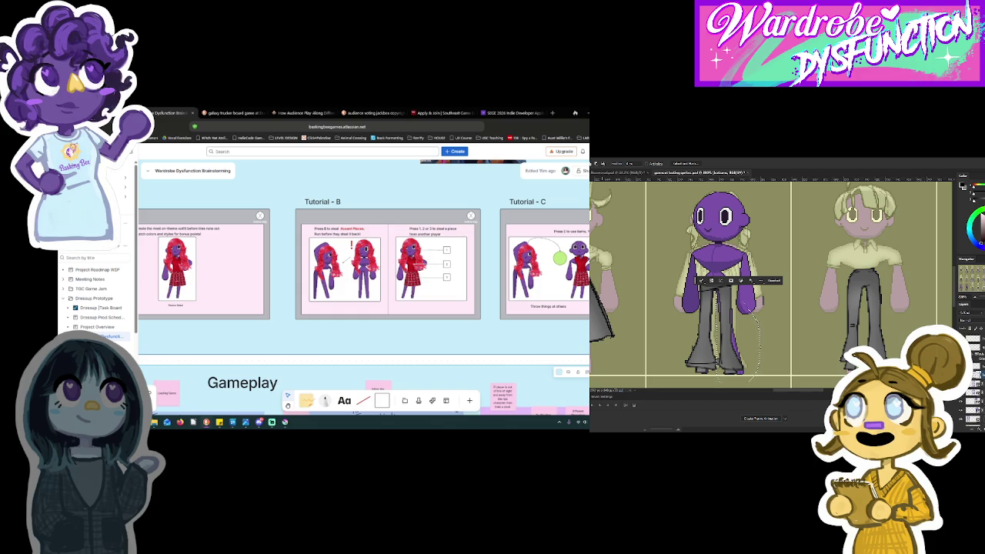
key(ctrl+d)
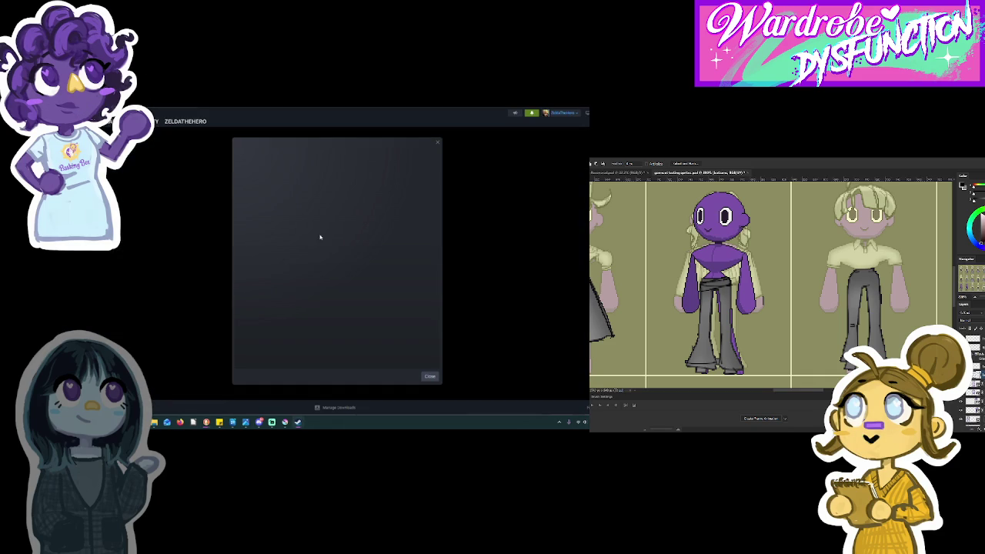
Dismiss the weekend deal popup and hide the DressUp entry from the library.
click(438, 143)
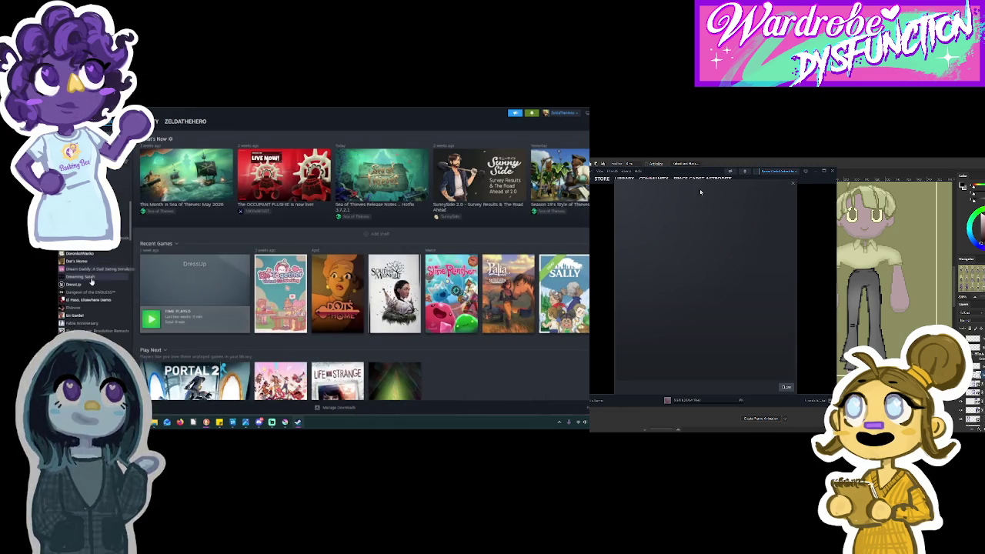
right_click(90, 287)
mouse_move(108, 318)
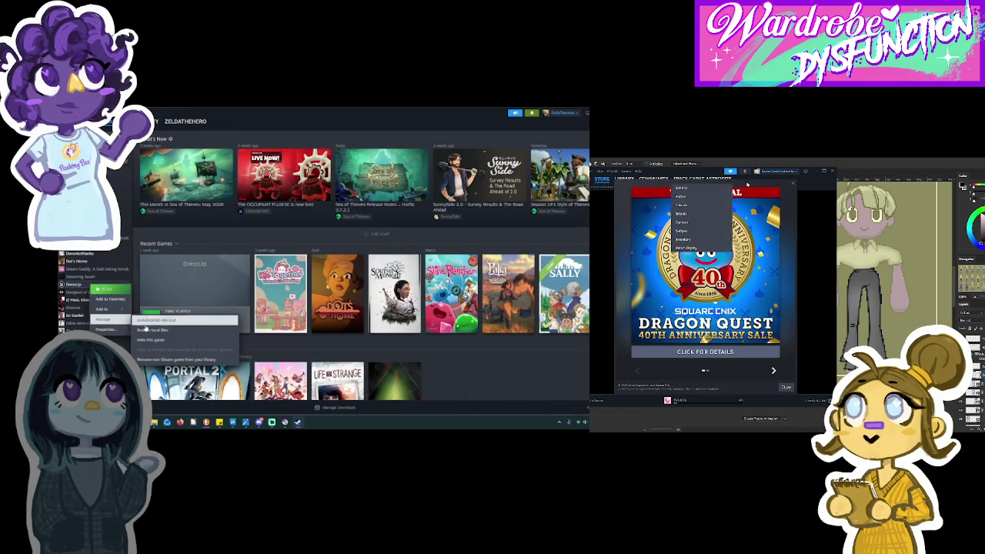
click(163, 344)
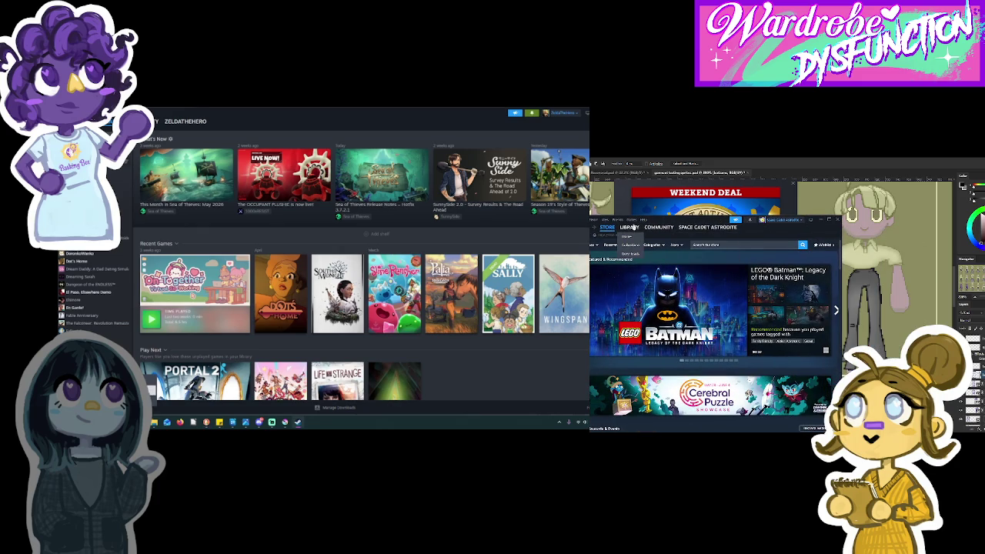
In the Library, bring up the game options to add a non-Steam game.
click(631, 229)
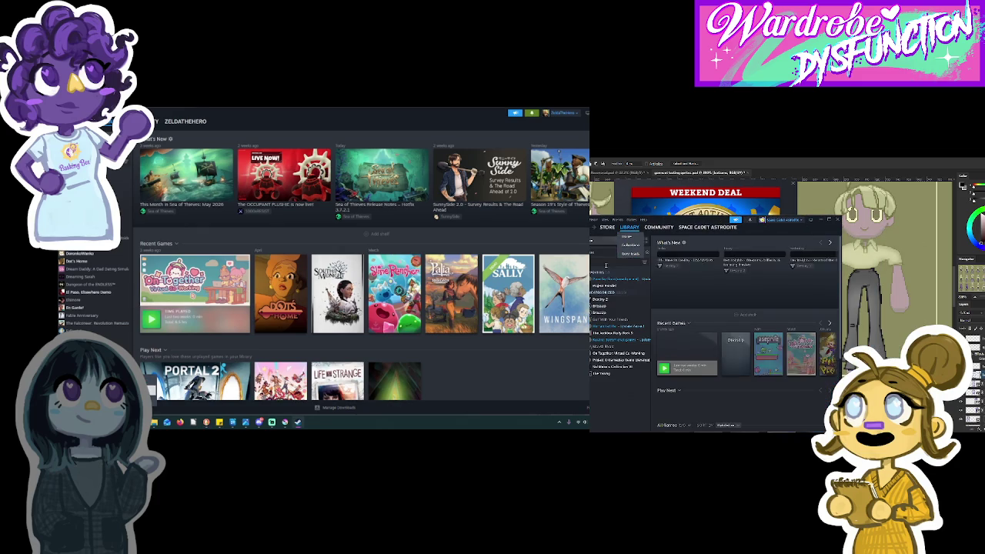
right_click(610, 308)
mouse_move(620, 338)
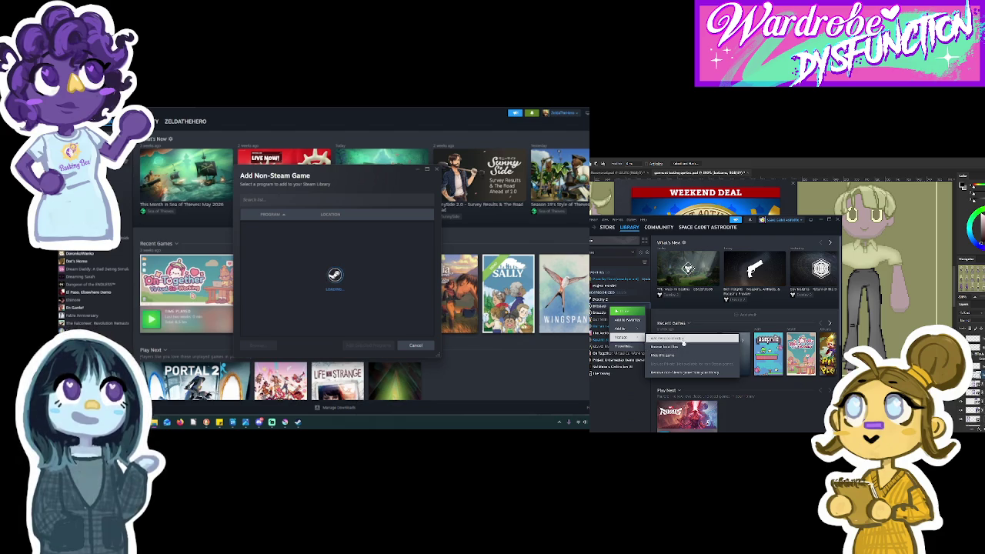
Remove an old game from the Steam library and begin extracting the new build's zip.
click(688, 371)
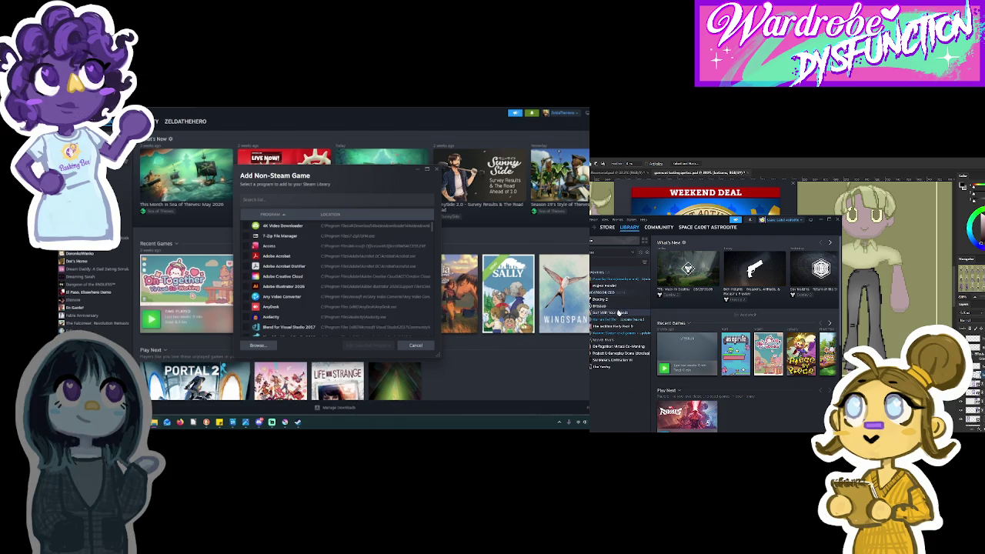
right_click(619, 311)
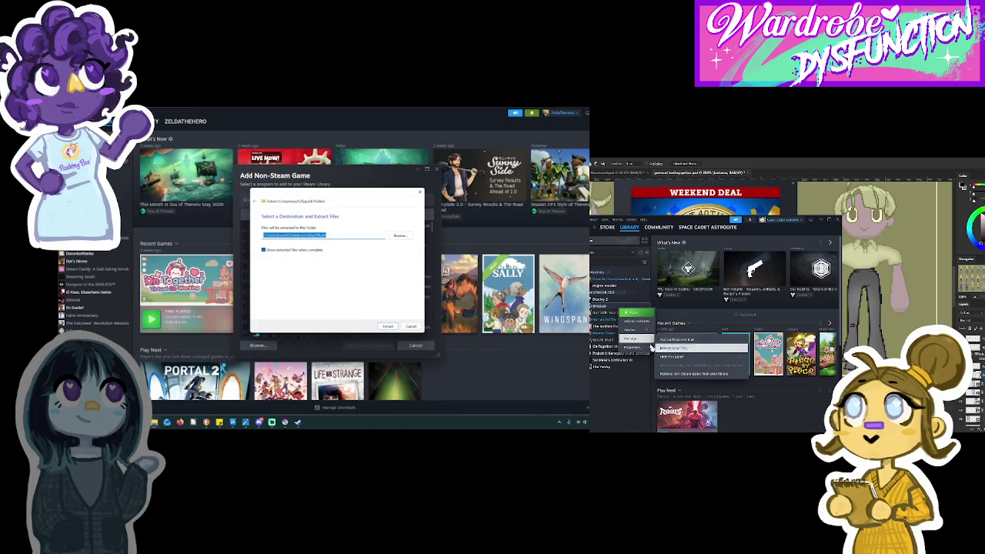
click(387, 326)
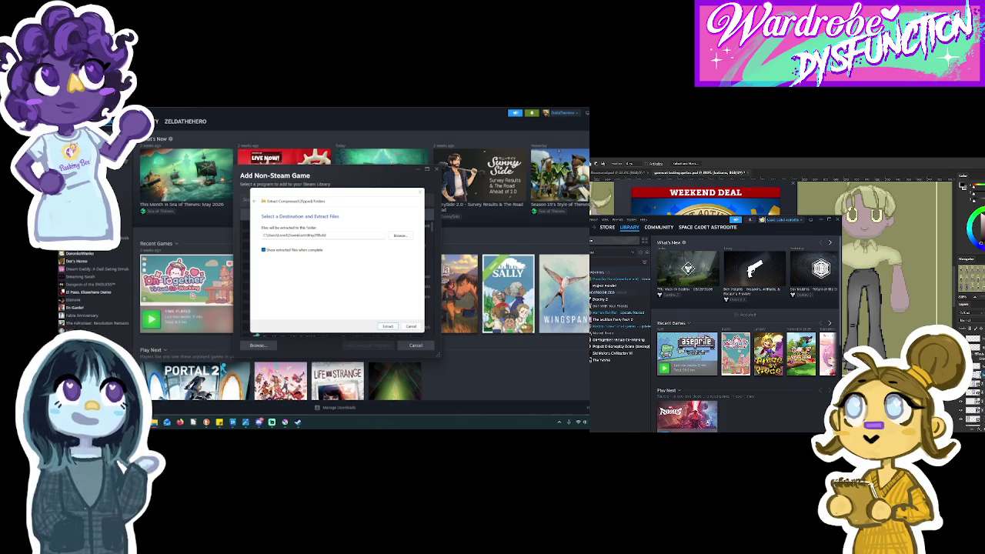
Finish extracting, then add the build's executable to Steam as a non-Steam game.
click(387, 326)
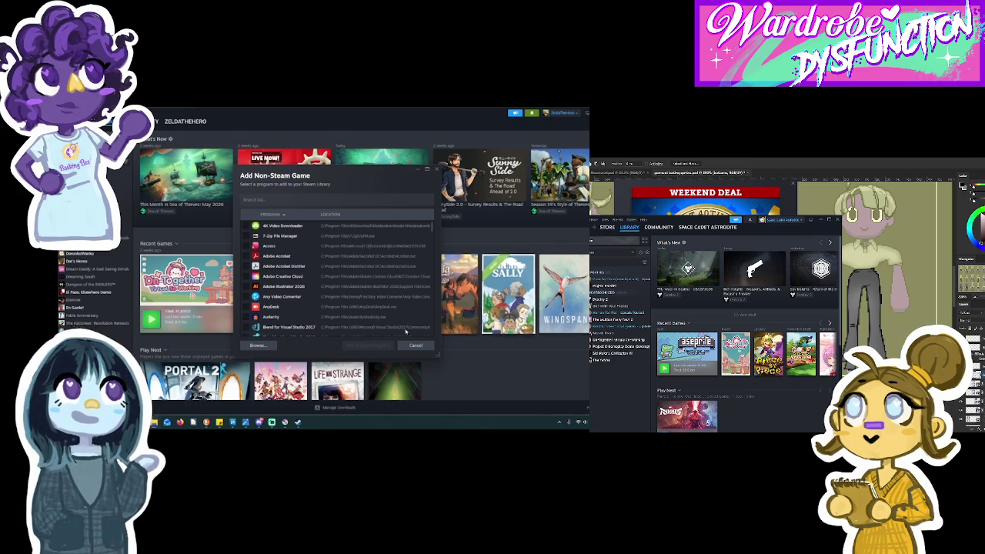
click(270, 345)
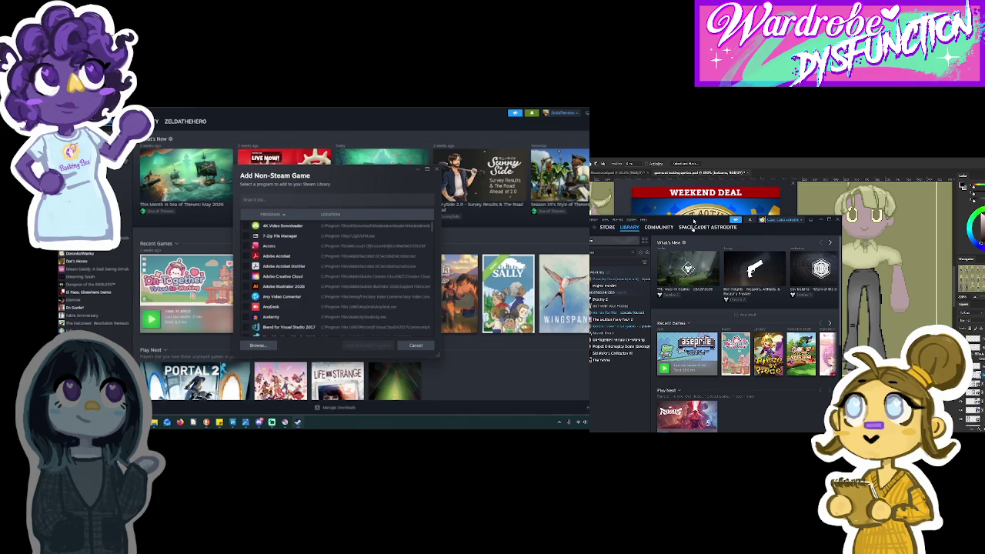
click(359, 346)
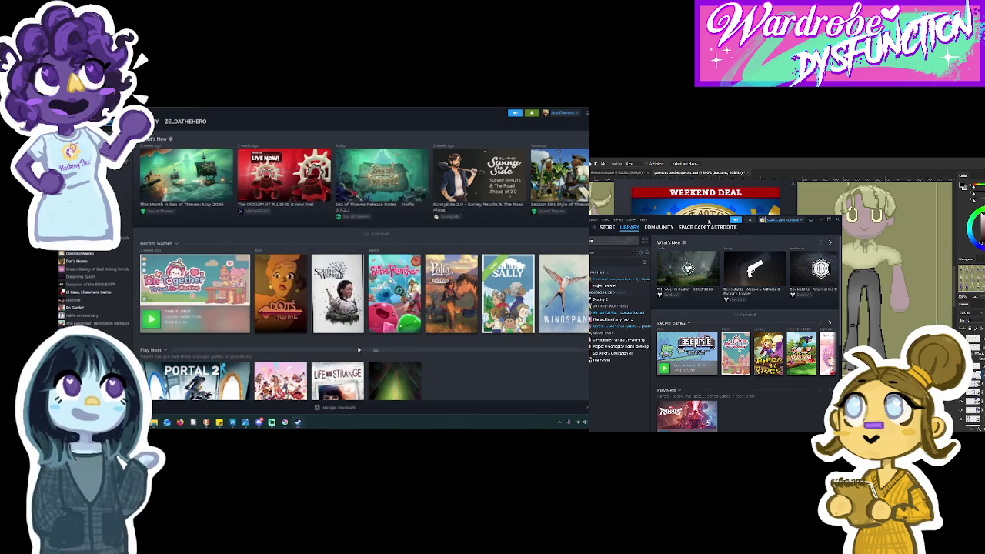
Open the DressUp page from the library sidebar and check the Downloads settings.
click(73, 284)
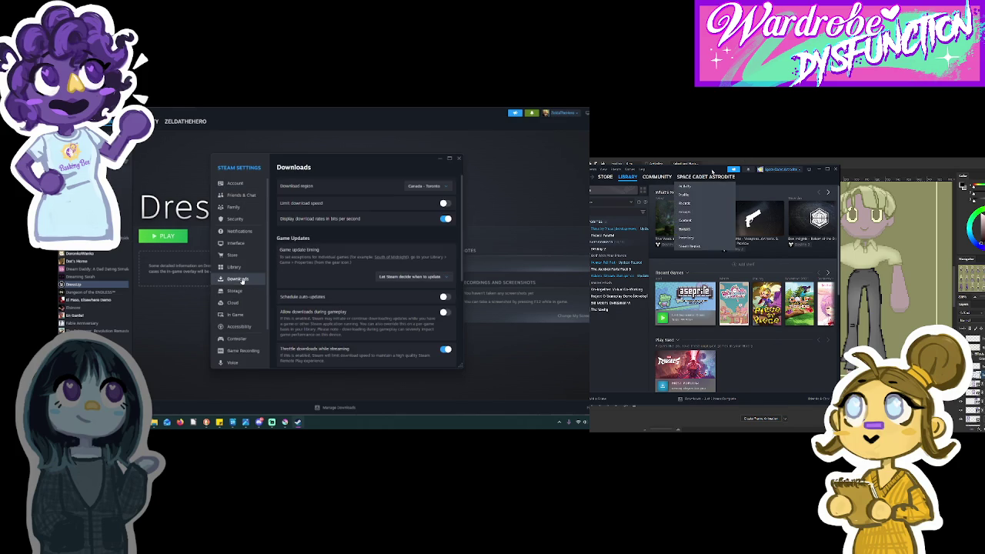
click(454, 156)
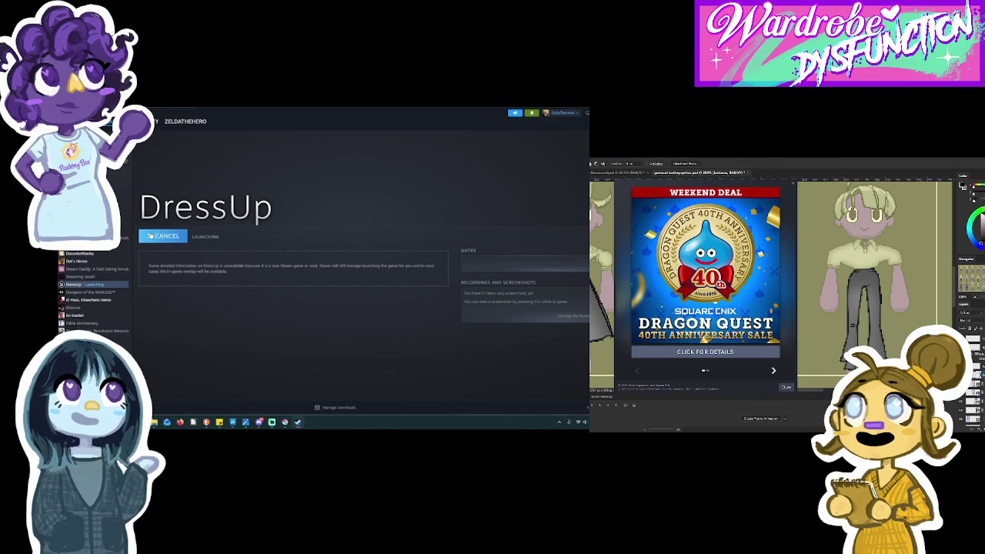
Play DressUp from Steam, dismiss the weekend deal popup, and choose Play in the game's menu.
click(176, 235)
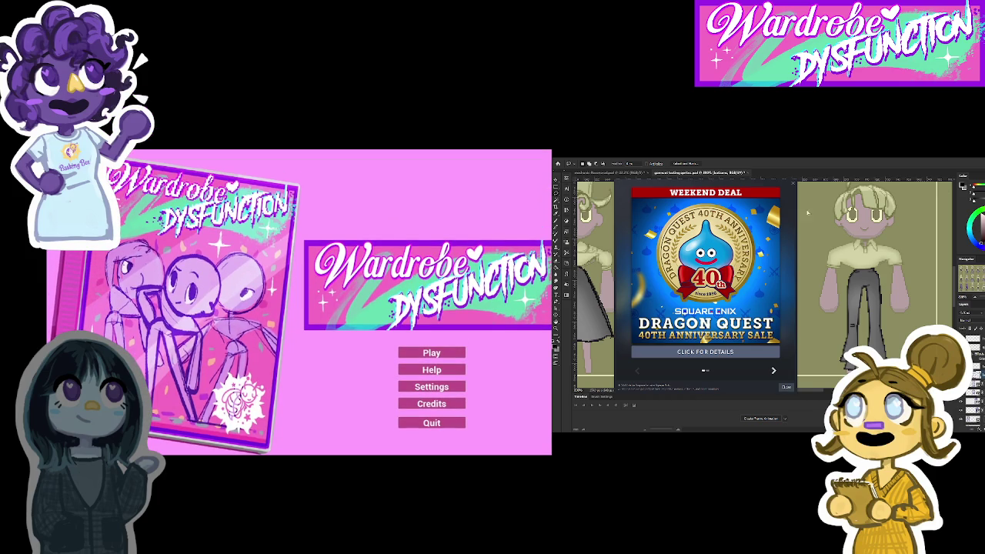
key(Escape)
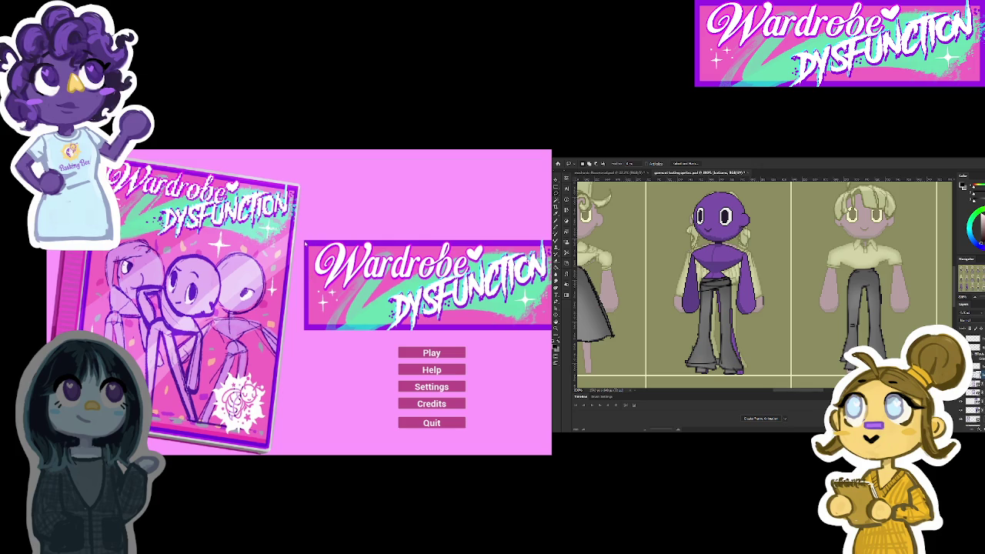
click(406, 356)
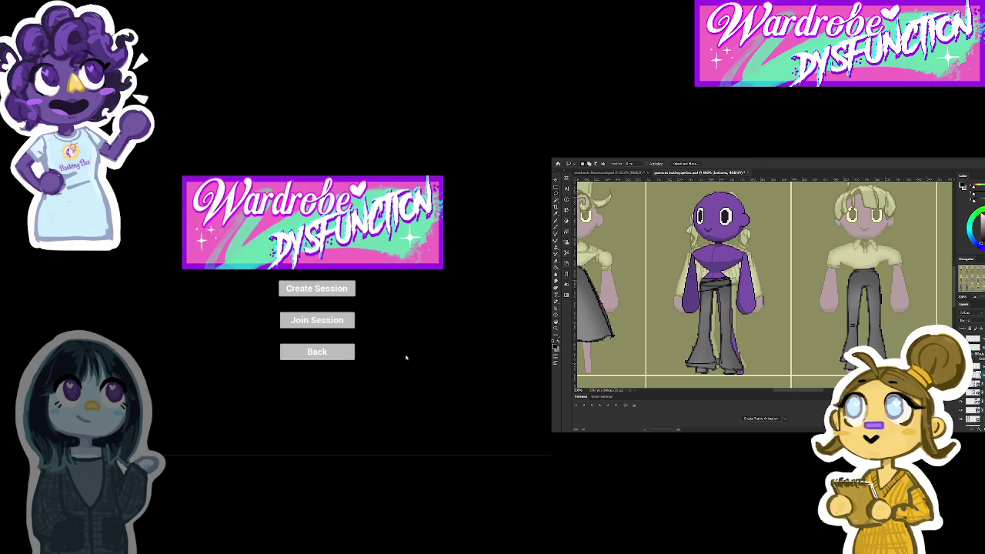
click(321, 351)
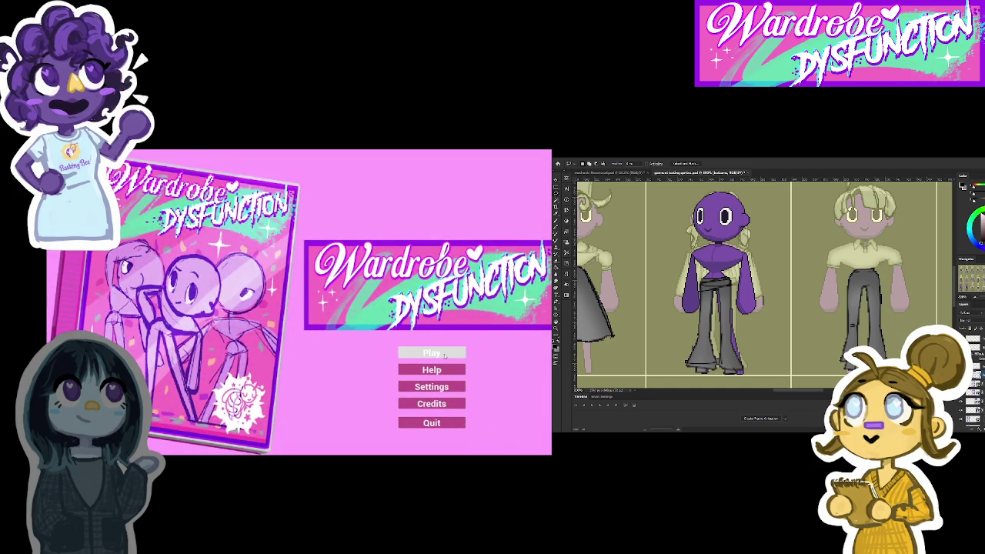
click(444, 355)
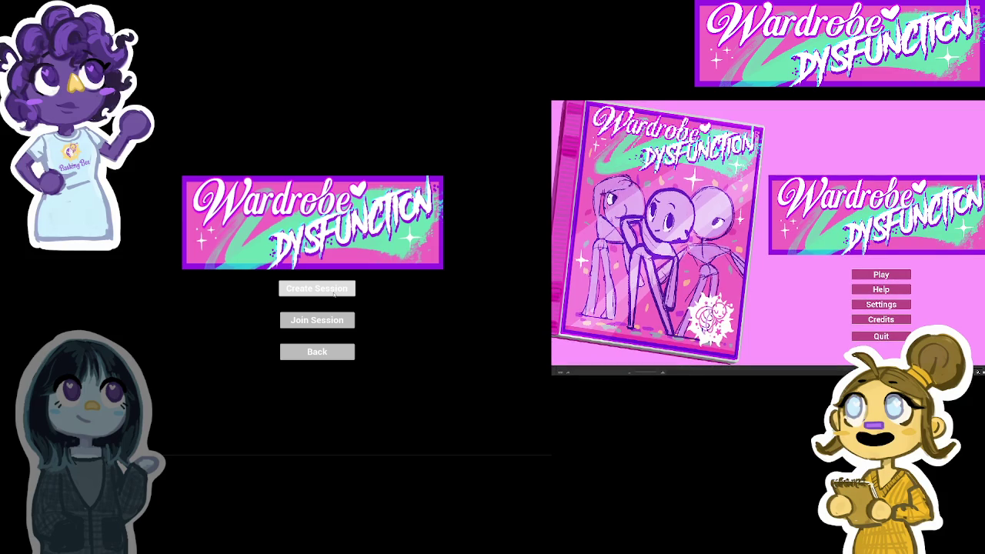
click(333, 293)
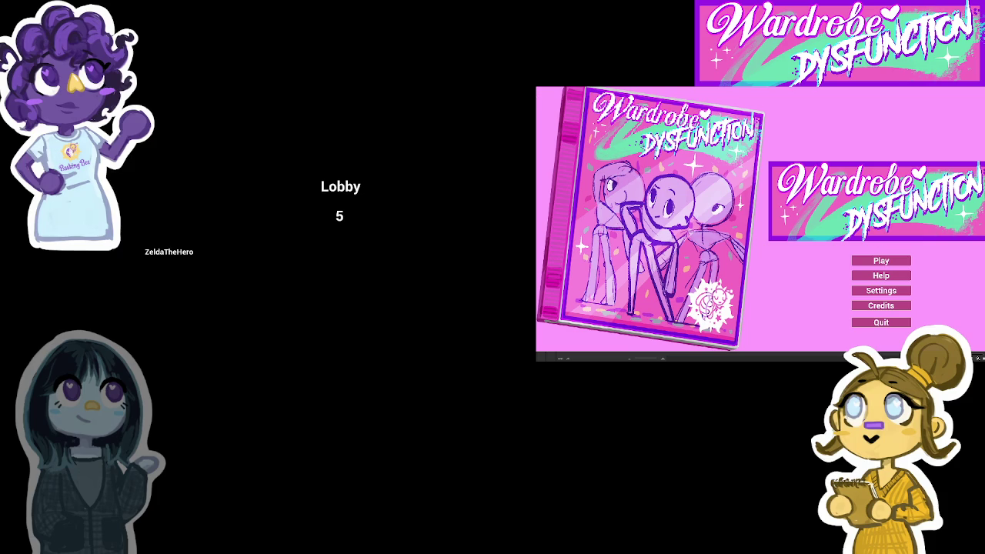
In the second game window, choose Play and then Join Session.
click(891, 261)
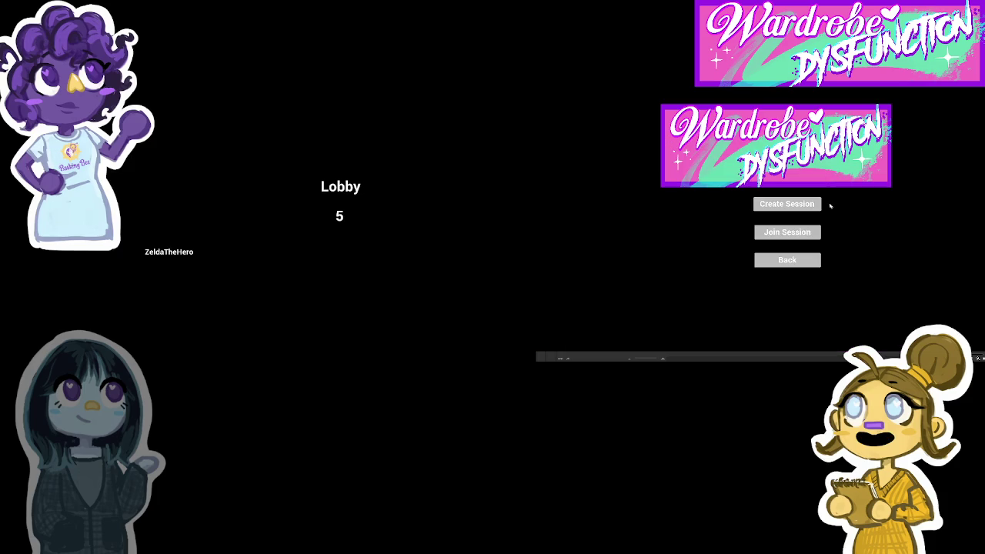
click(806, 233)
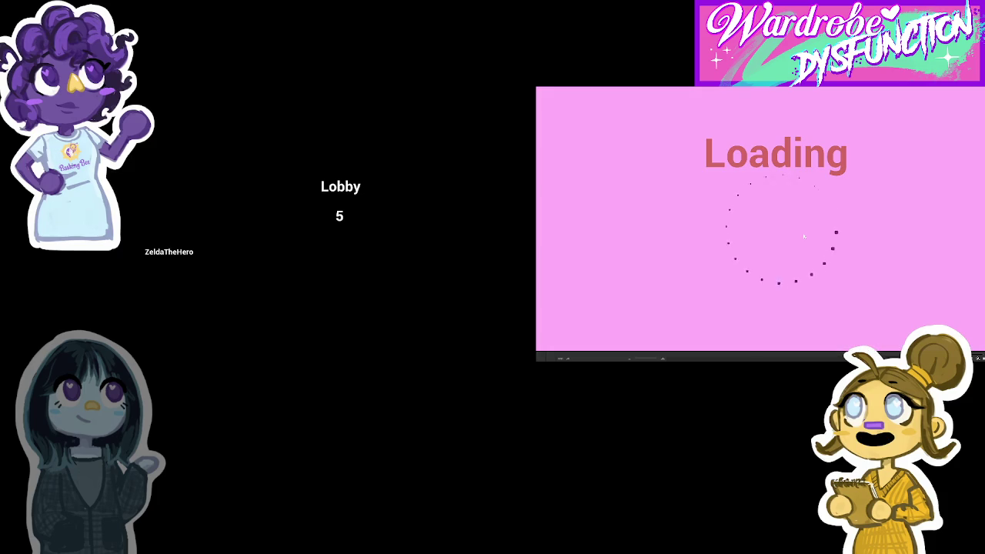
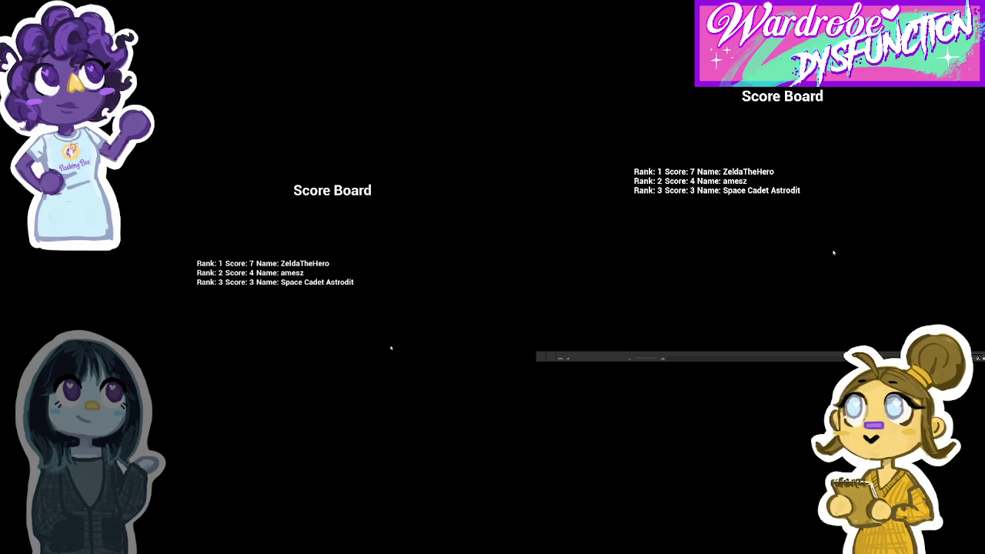
Bring the launched DressUp game's Wardrobe Dysfunction title menu window to the front.
key(super)
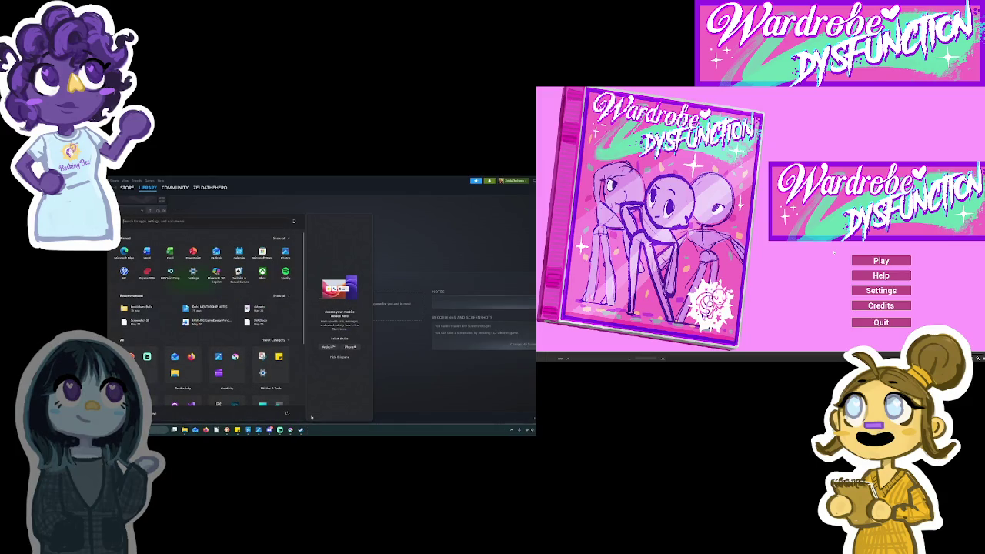
key(super)
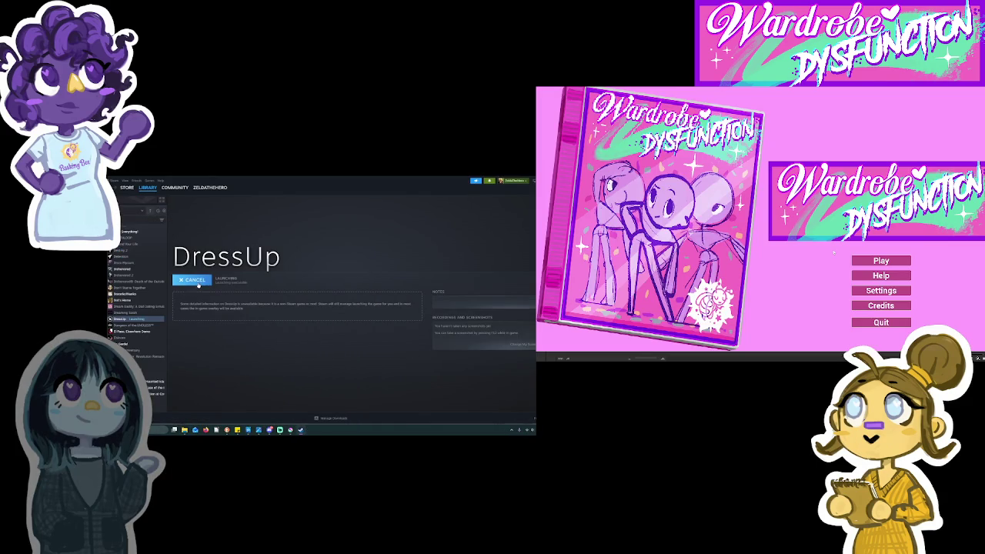
mouse_move(230, 430)
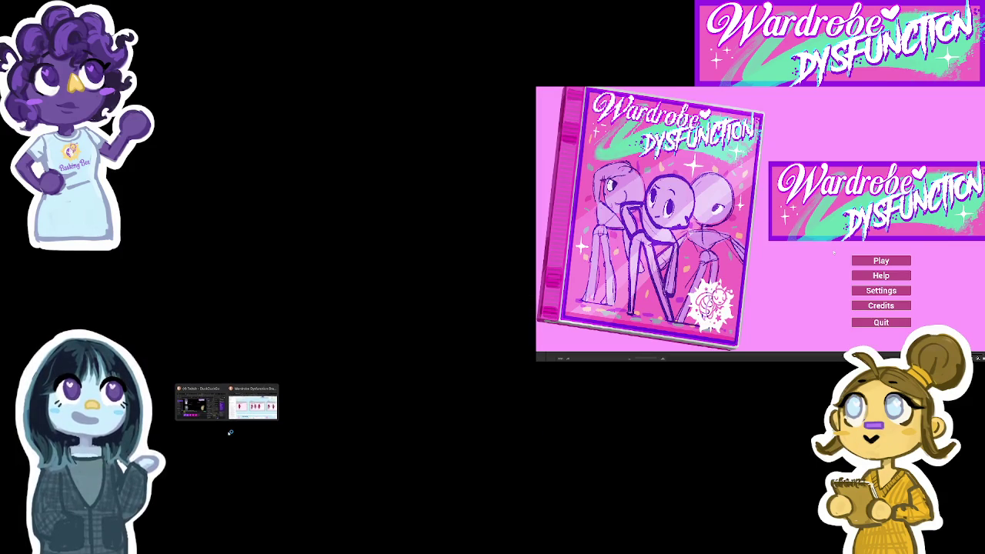
click(271, 408)
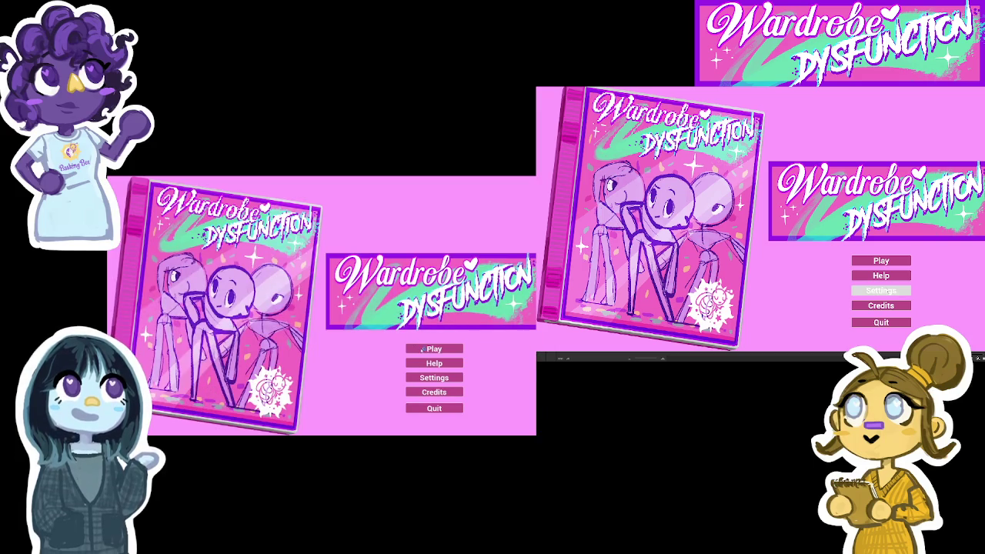
Host a new session via Play and Create Session, then open the second window's session choices.
click(421, 350)
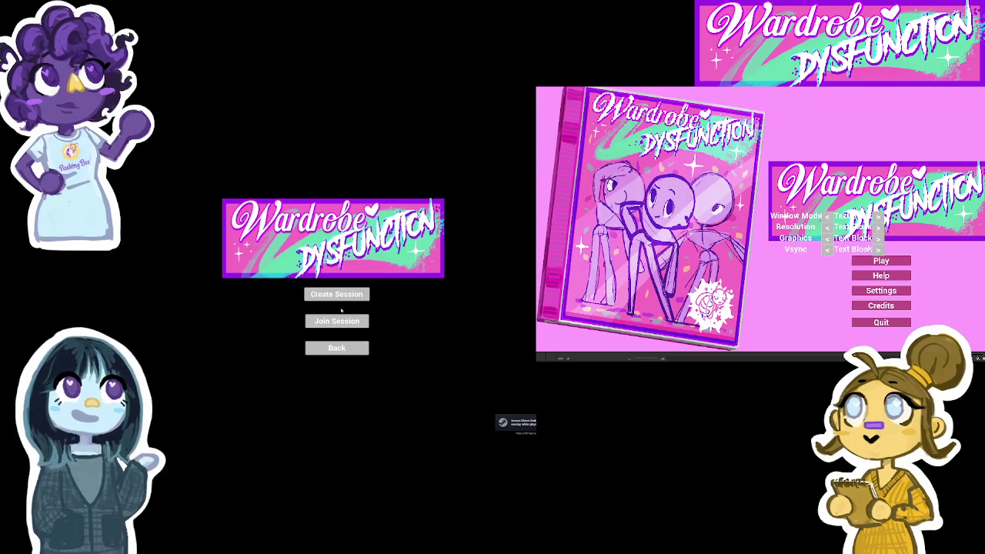
click(338, 295)
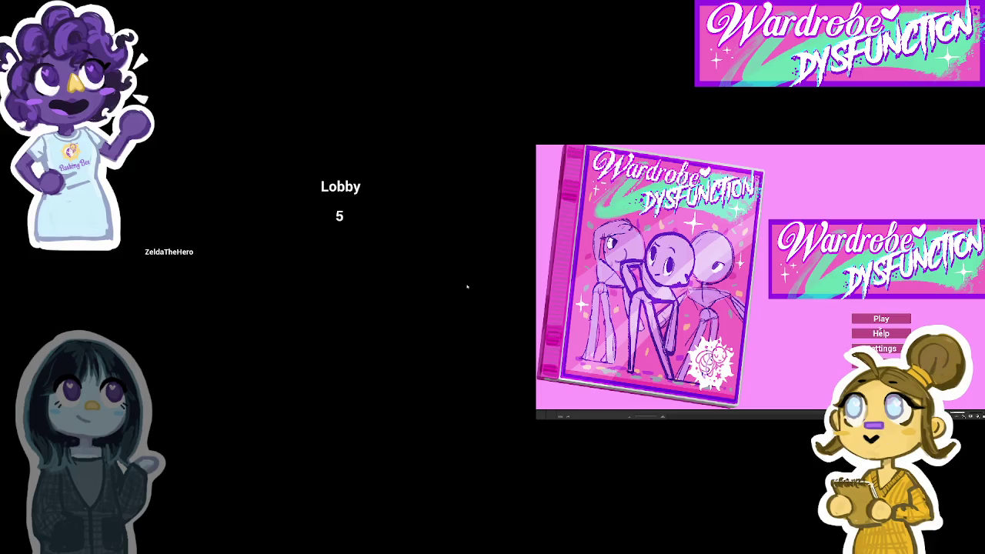
click(881, 318)
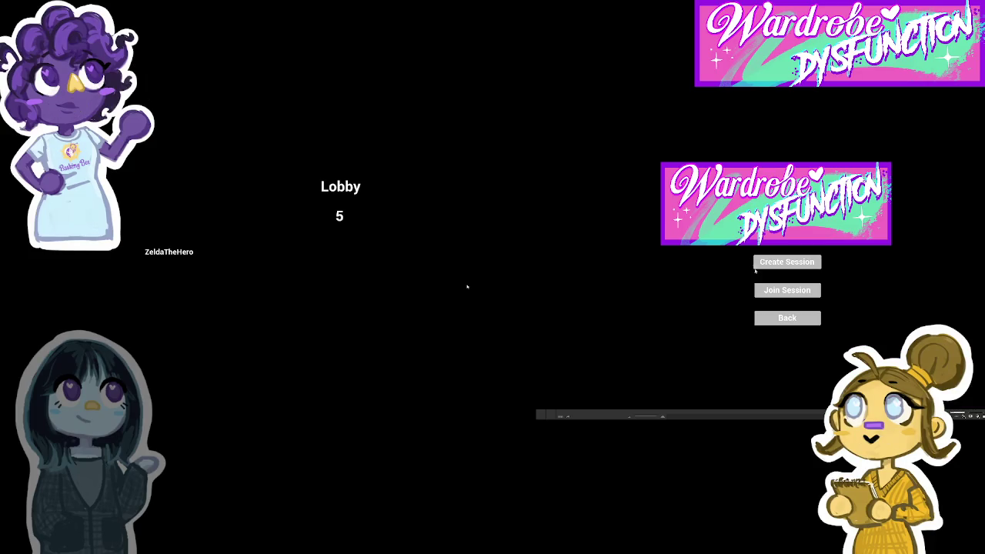
Join the hosted session from the second window, then return to its session choices.
click(792, 290)
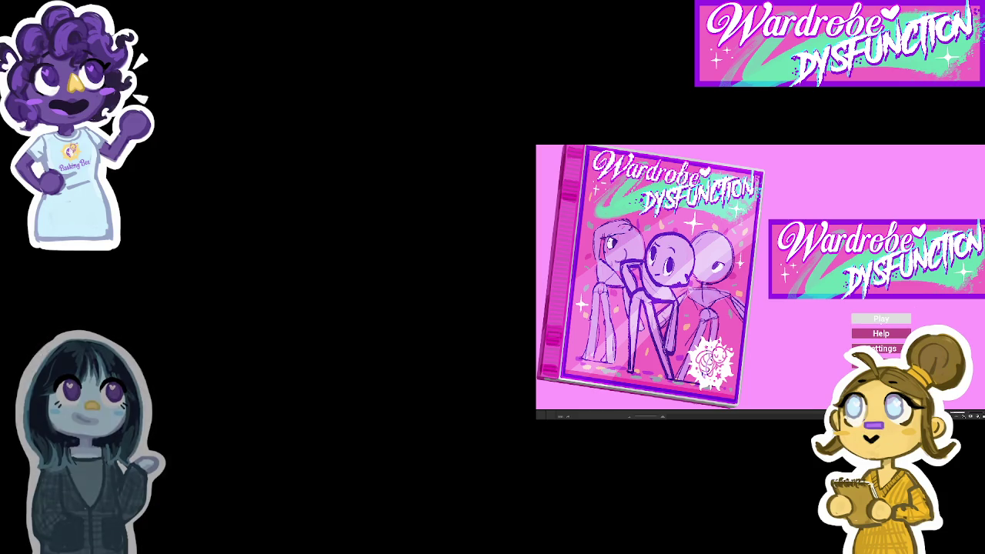
click(881, 317)
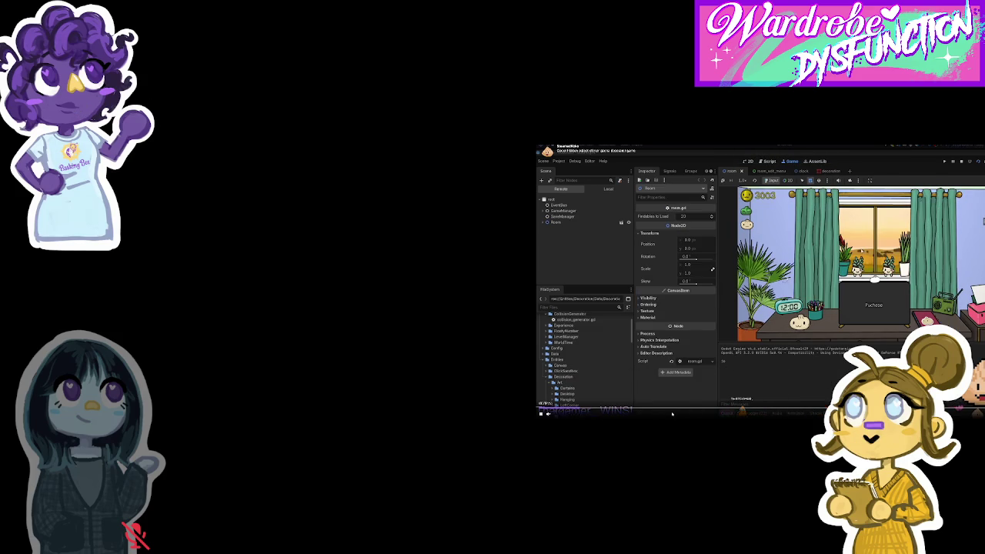
Set the decoration's Category to Wall Decor in the Inspector.
click(731, 218)
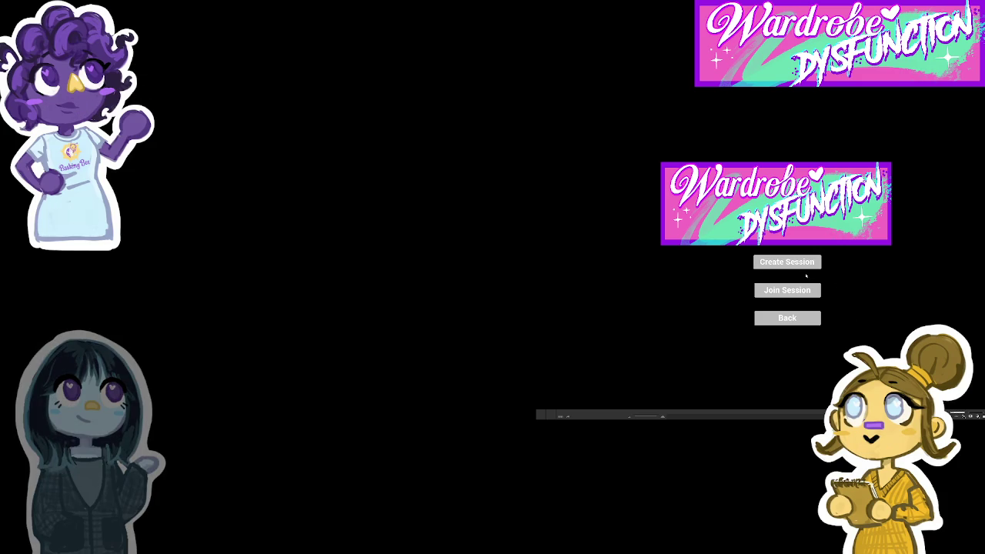
Toggle between the main menu and session options, then create a new multiplayer session lobby.
click(800, 318)
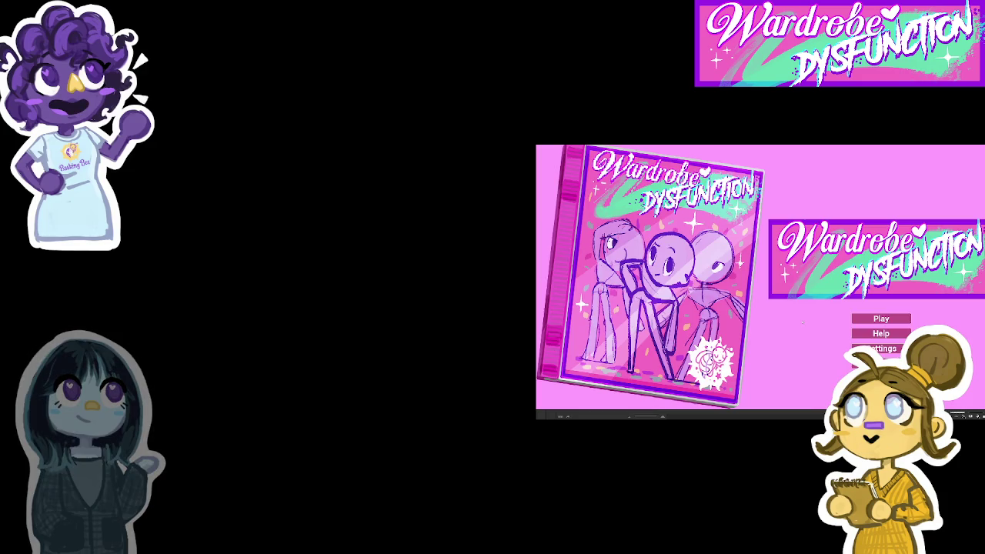
click(881, 319)
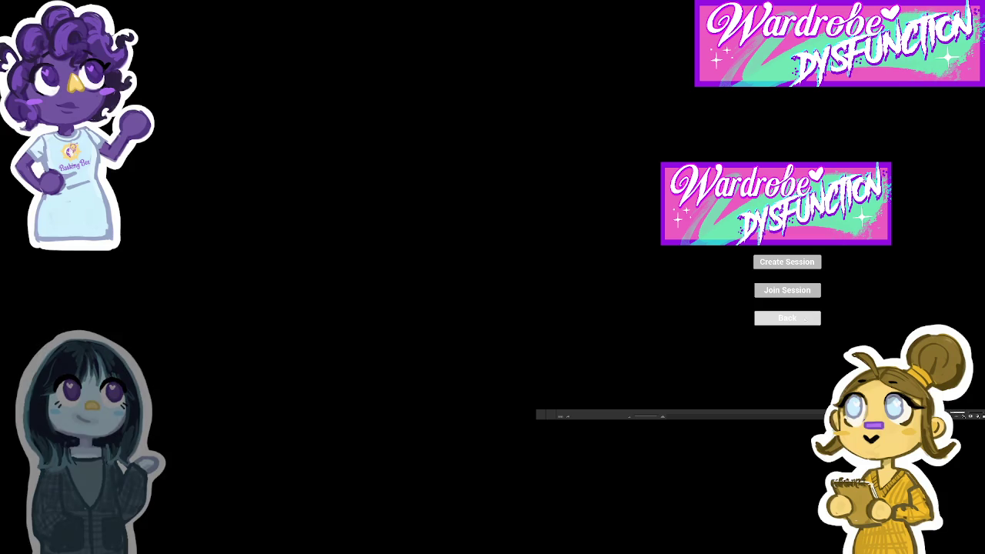
click(804, 319)
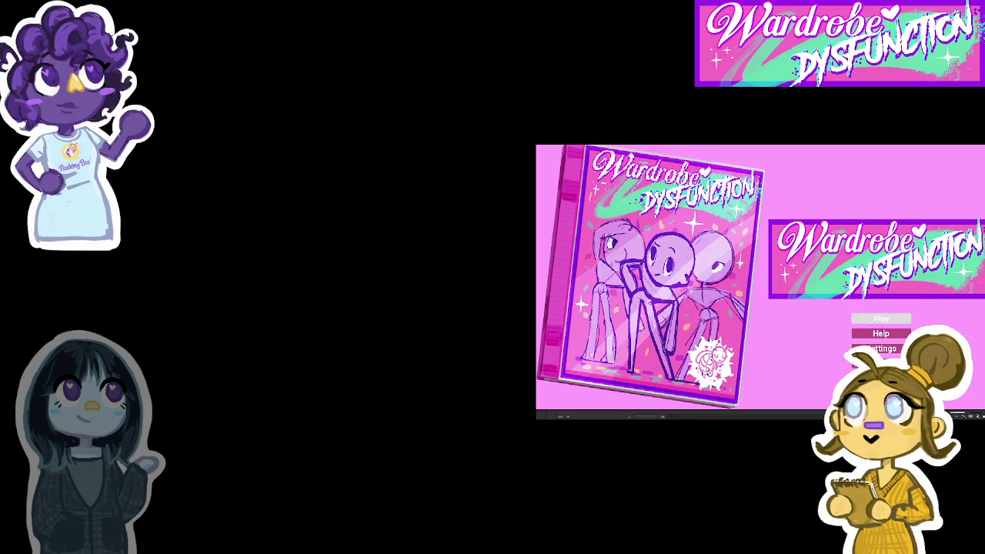
click(881, 317)
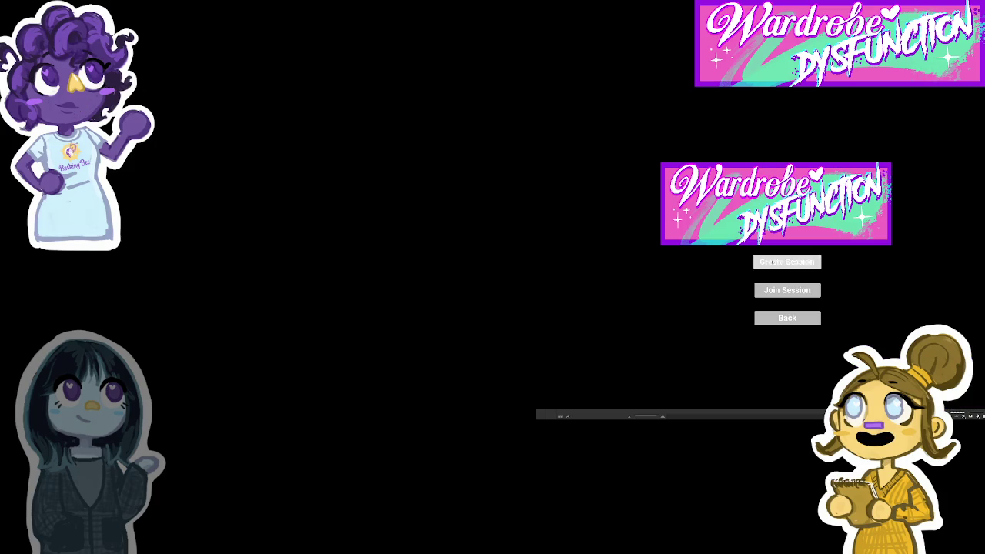
click(773, 263)
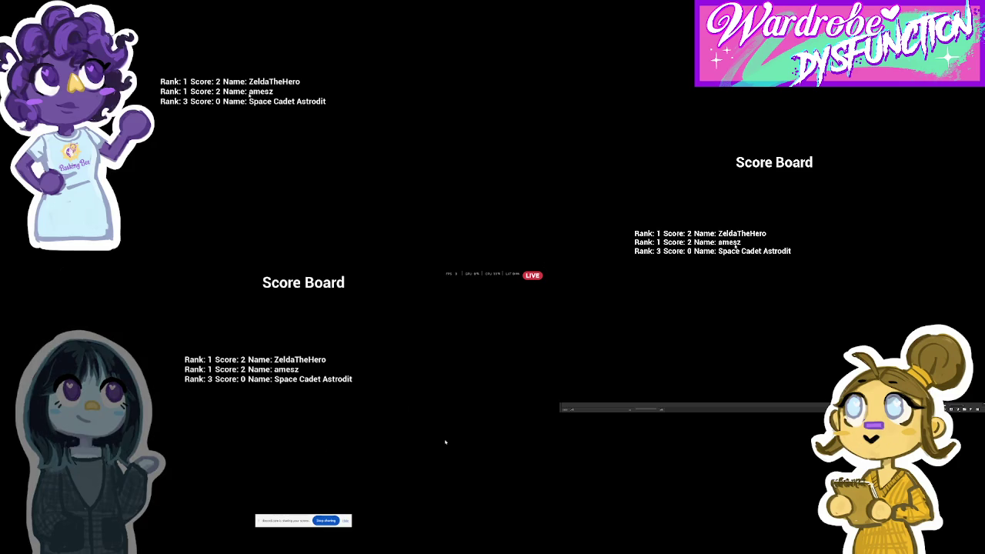
Bring up the Windows Start menu once the round's score board has been reached.
key(super)
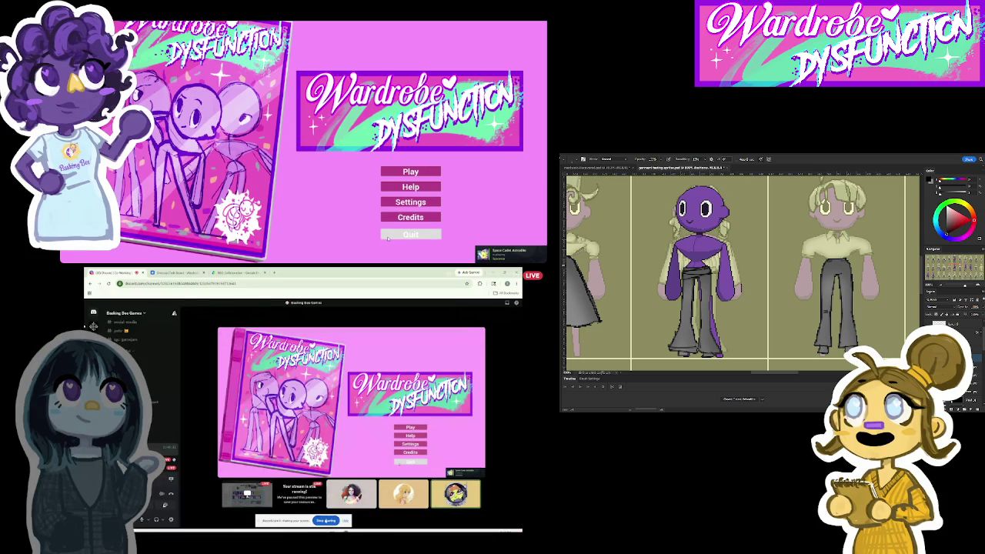
Open the multiplayer session options in the upper Wardrobe Dysfunction window.
click(427, 172)
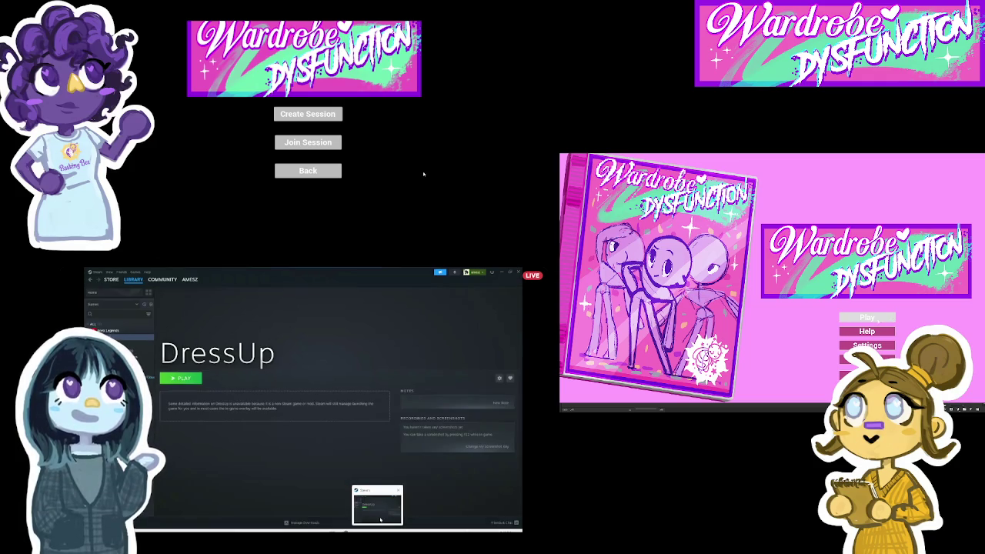
Start a new round from the second window's main menu and play it to the Score Board.
click(877, 321)
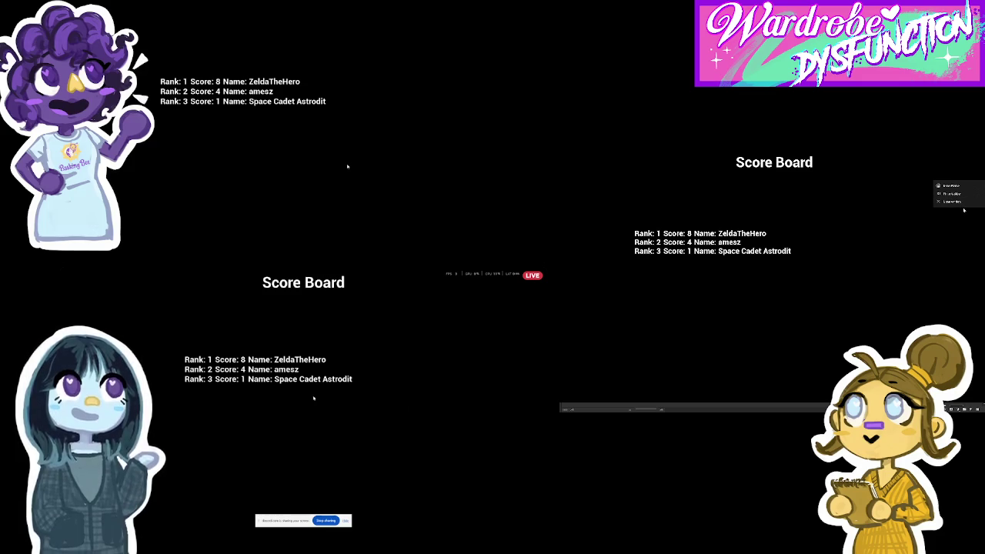
Bring the character sprite artwork into view and bring up the Start menu.
click(953, 201)
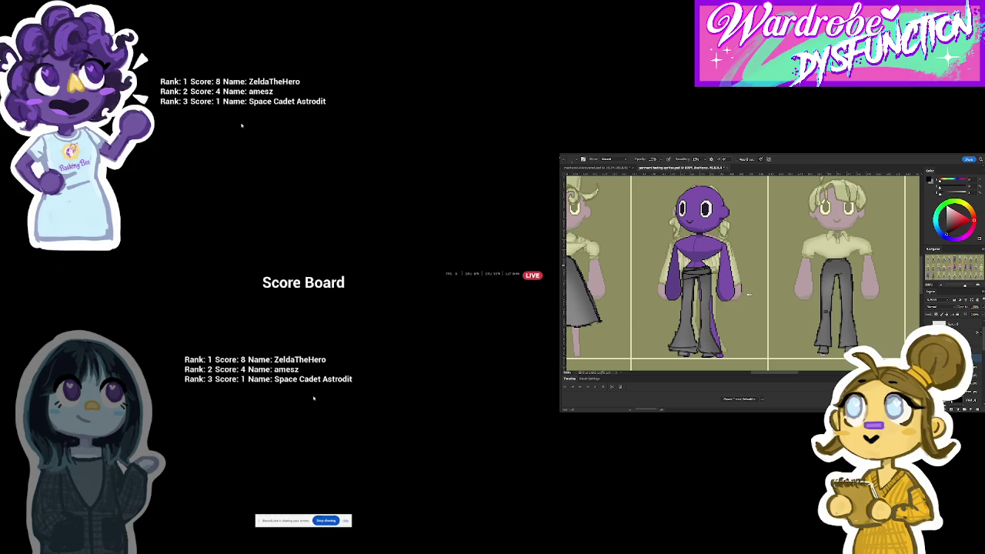
key(super)
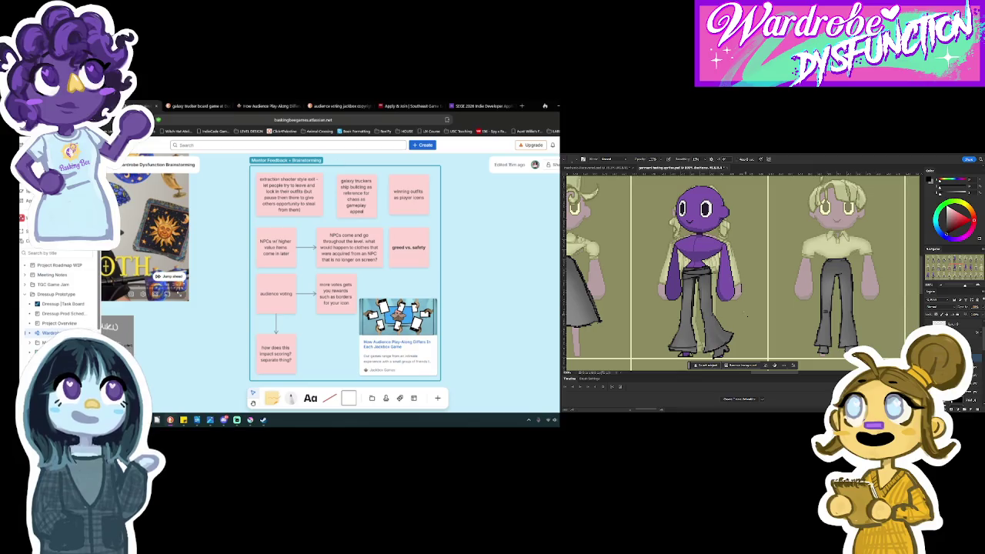
text(let players)
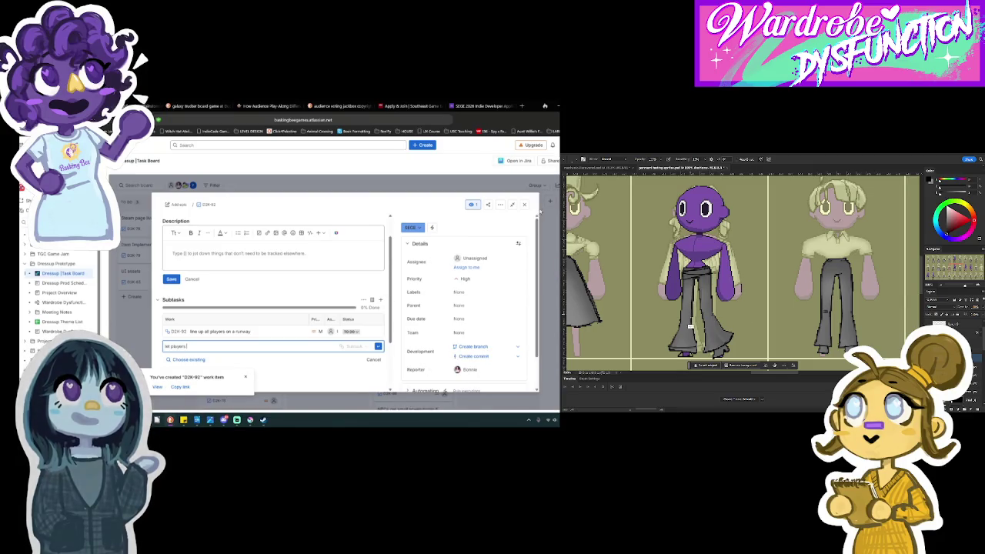
Close the work item back to the Dressup Task Board and dismiss the creation notification.
click(525, 205)
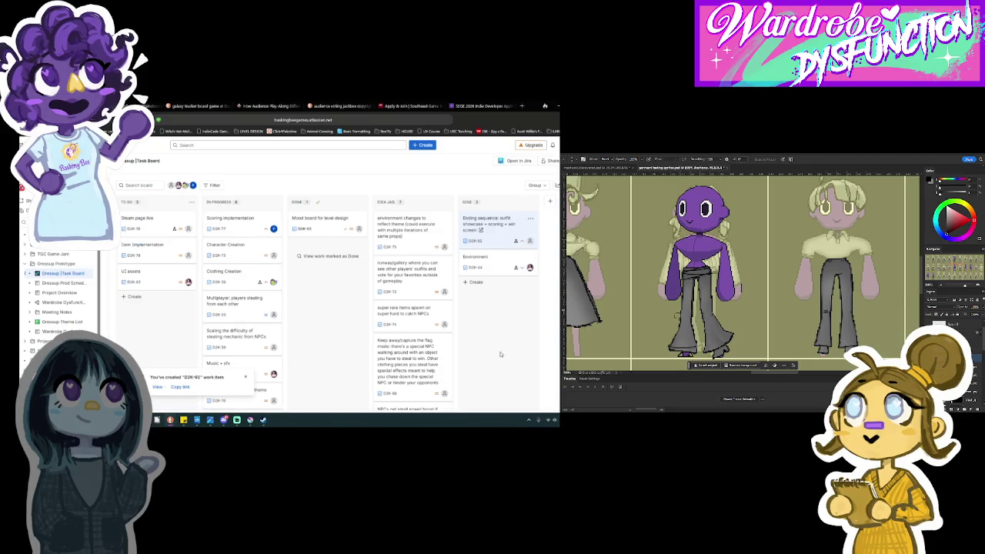
scroll(479, 370, down, 1)
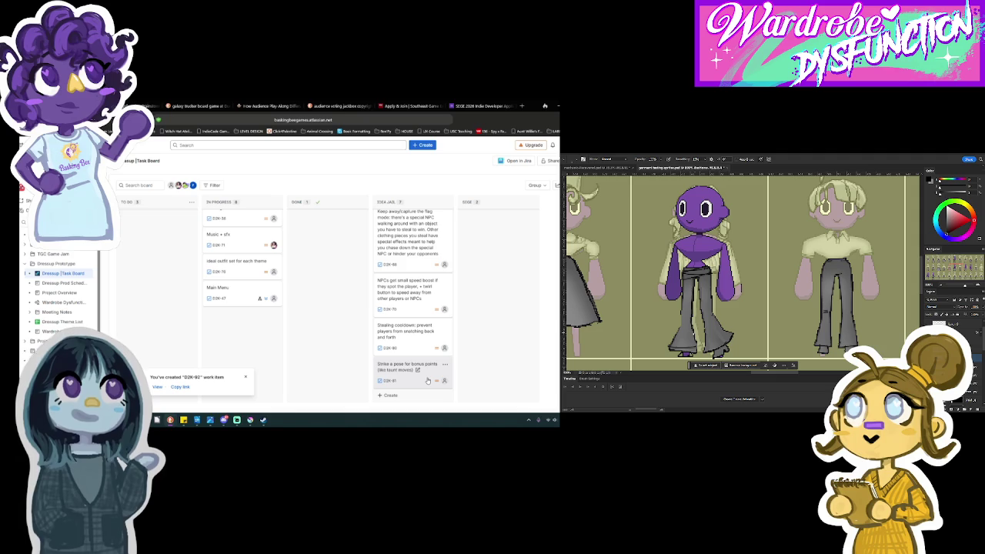
click(246, 377)
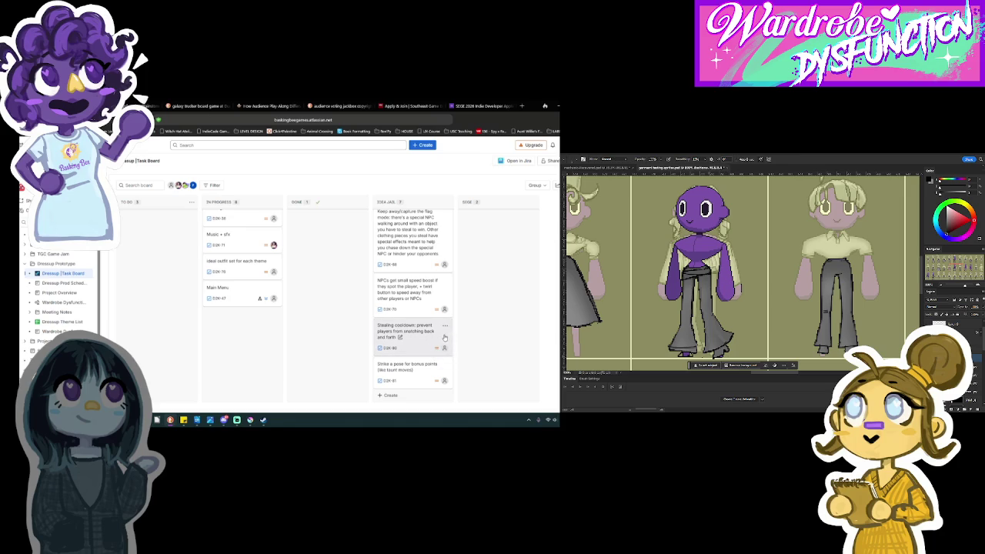
In the image editor, draw a rectangular selection around the purple figure.
key(b)
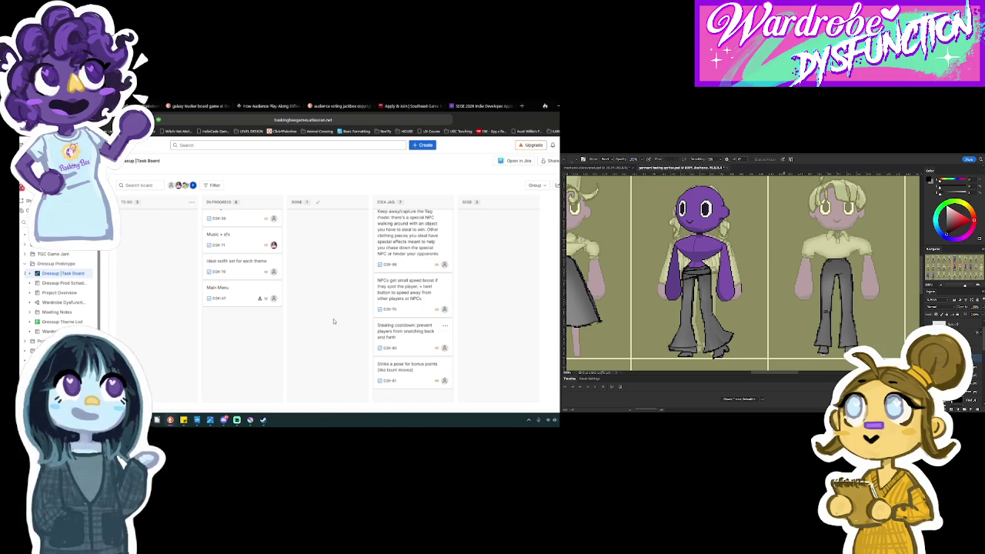
scroll(333, 320, up, 3)
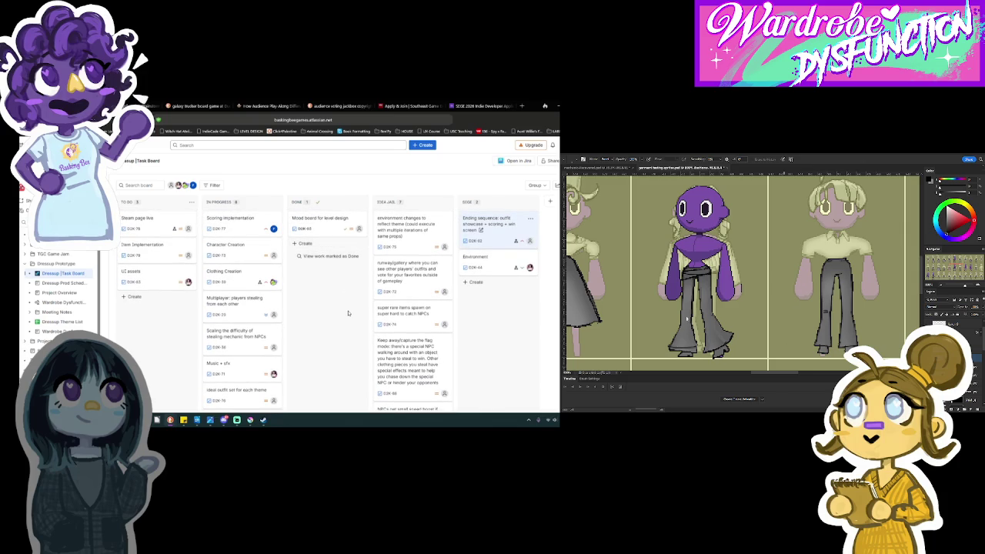
click(687, 318)
key(e)
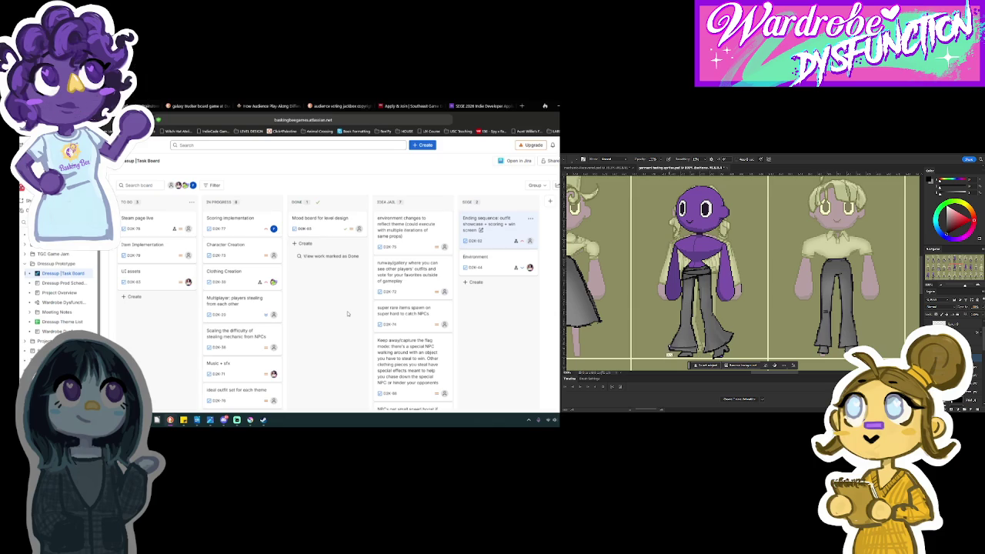
key(b)
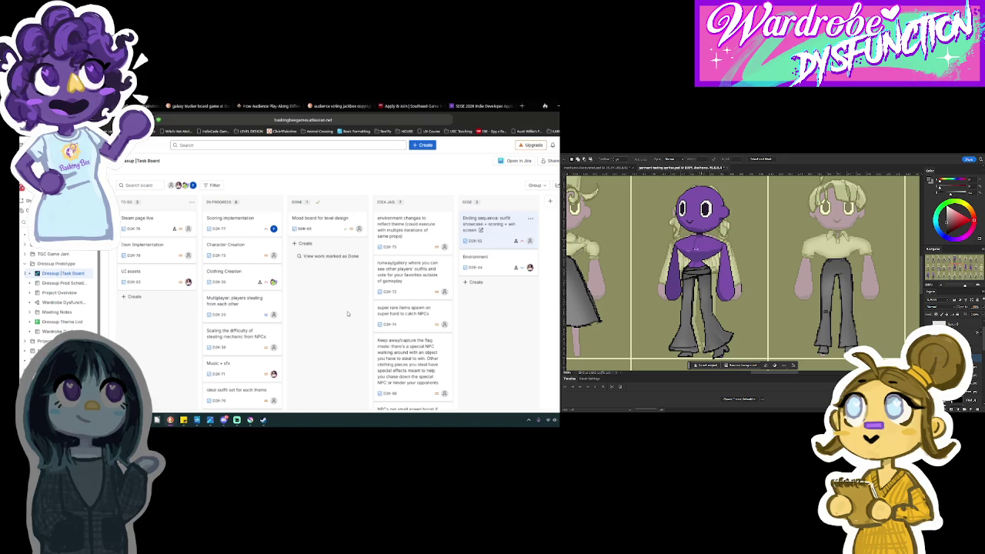
drag(659, 249, 744, 359)
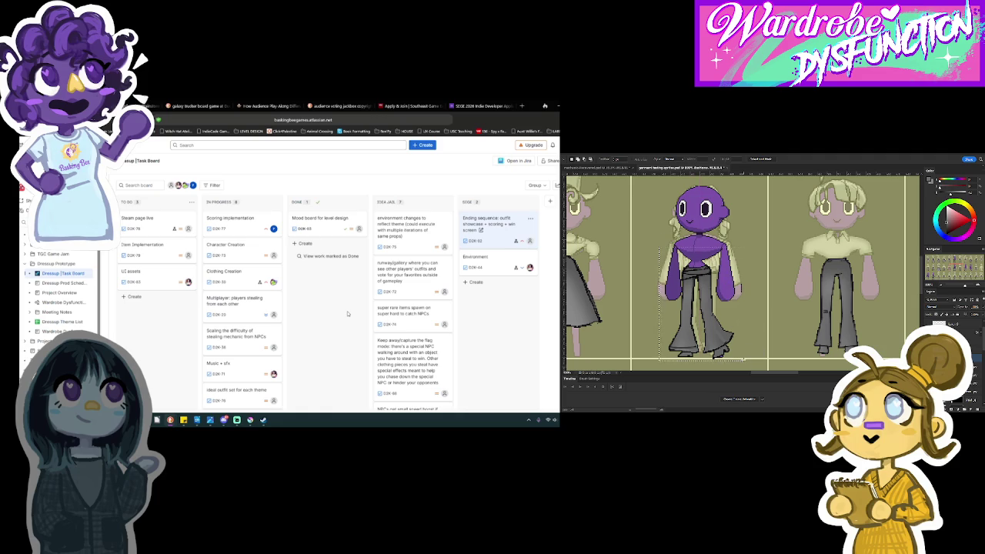
Clear the selection around the purple figure and dismiss the canvas shortcut menu.
click(742, 345)
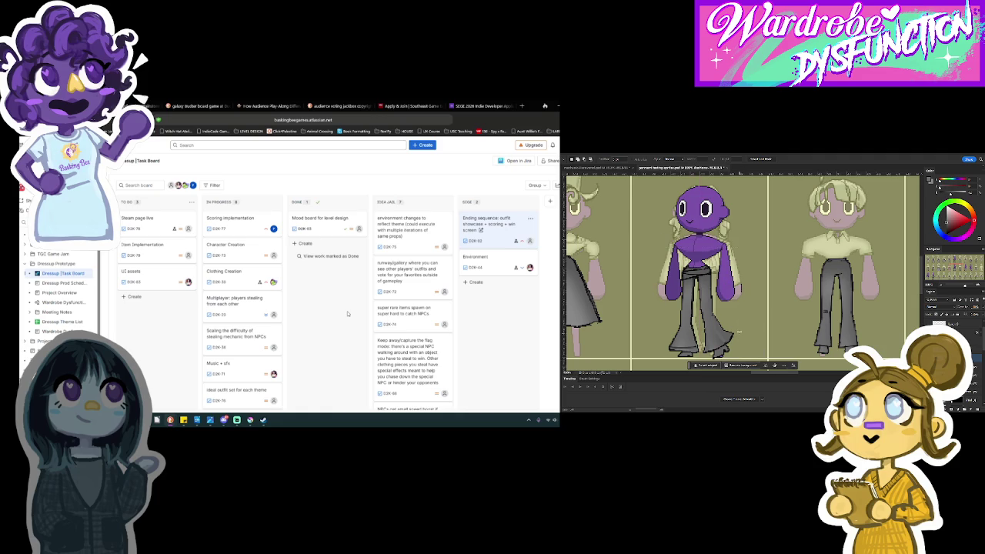
click(730, 347)
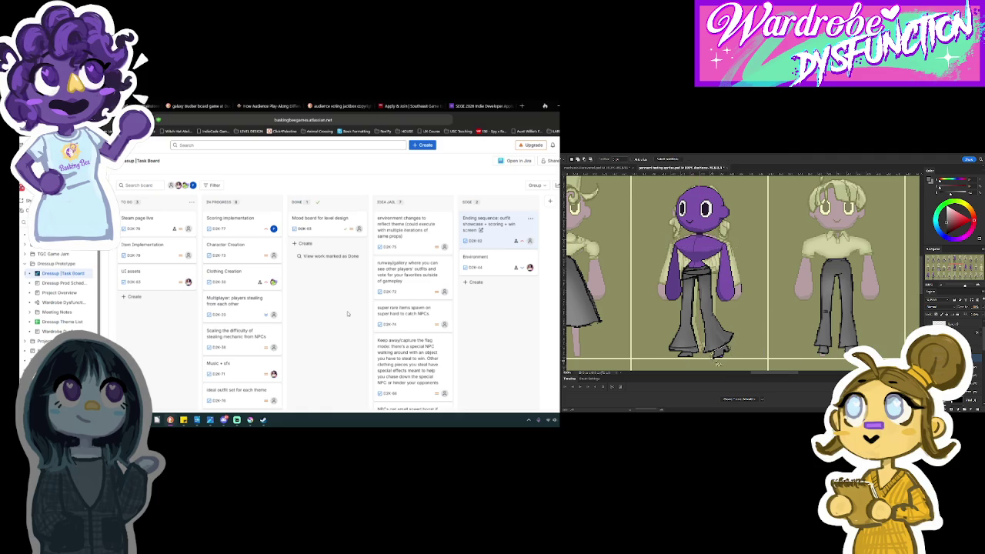
key(v)
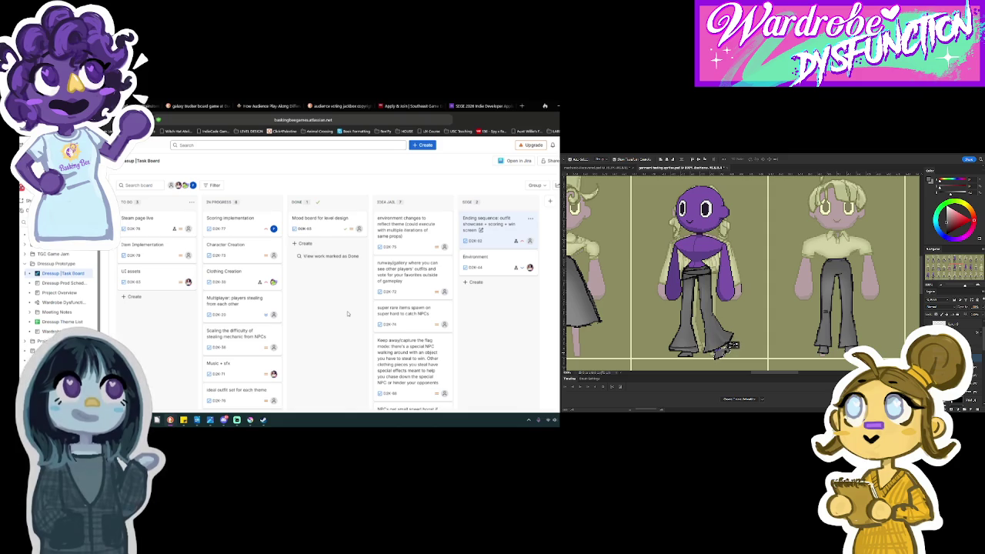
click(727, 347)
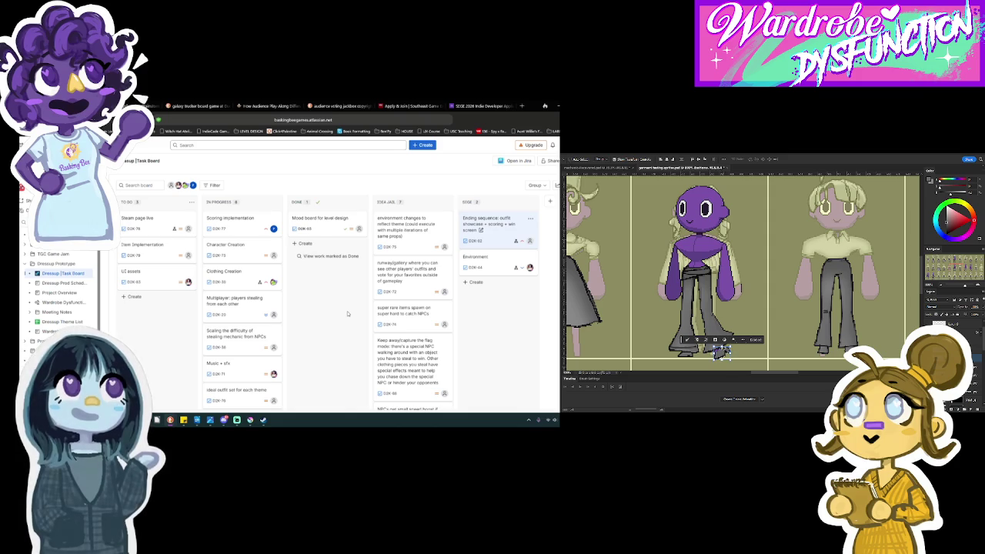
key(m)
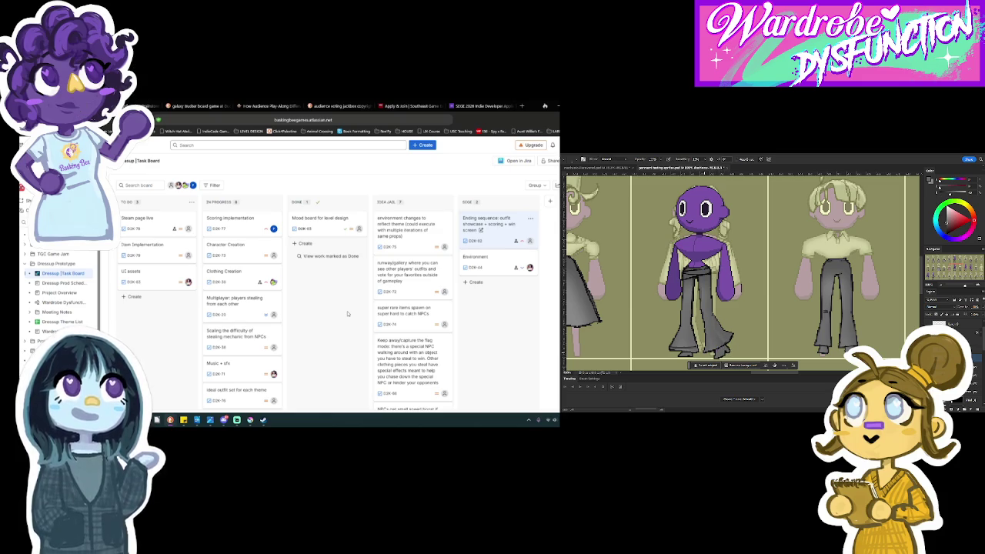
right_click(713, 348)
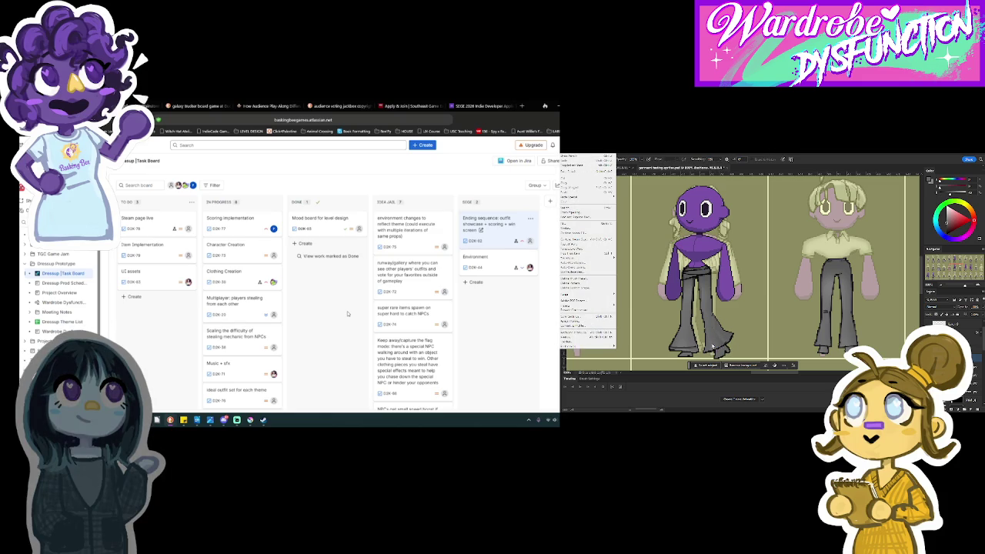
key(Escape)
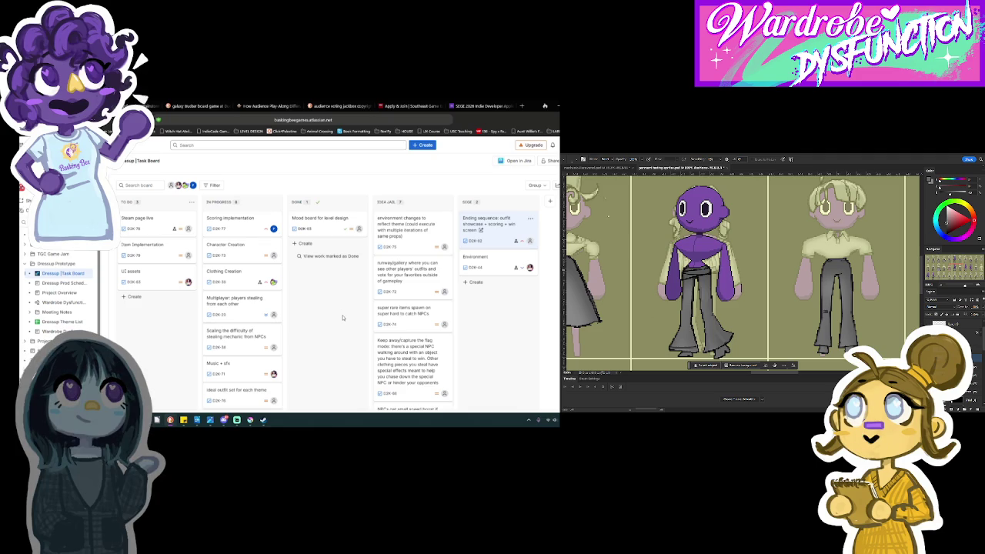
Review the SEGE 2026 application from Game Title to the $100 booth-fee acknowledgement, then go to the whiteboard.
click(488, 105)
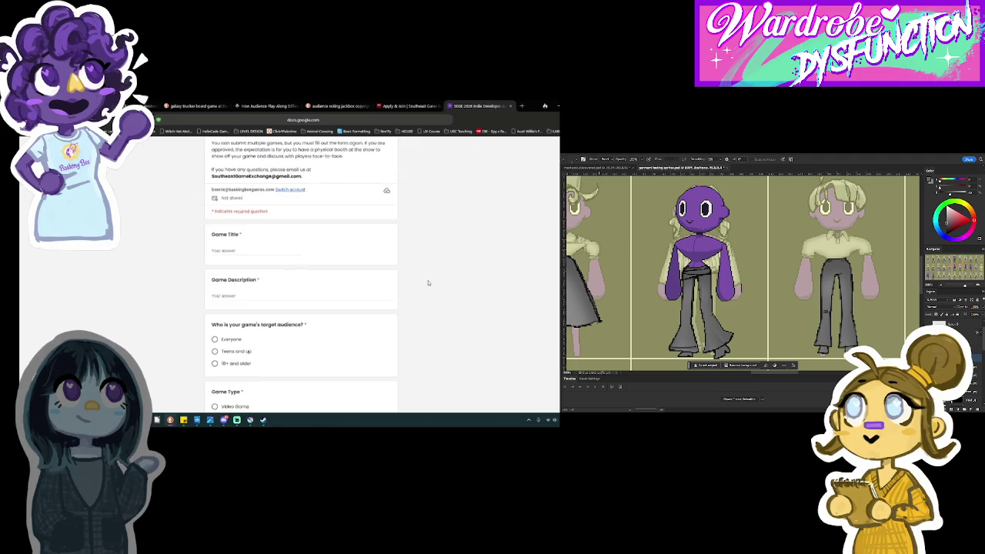
scroll(429, 282, down, 3)
scroll(300, 277, down, 15)
scroll(300, 277, down, 5)
scroll(300, 277, down, 5)
scroll(300, 273, down, 4)
scroll(300, 274, down, 3)
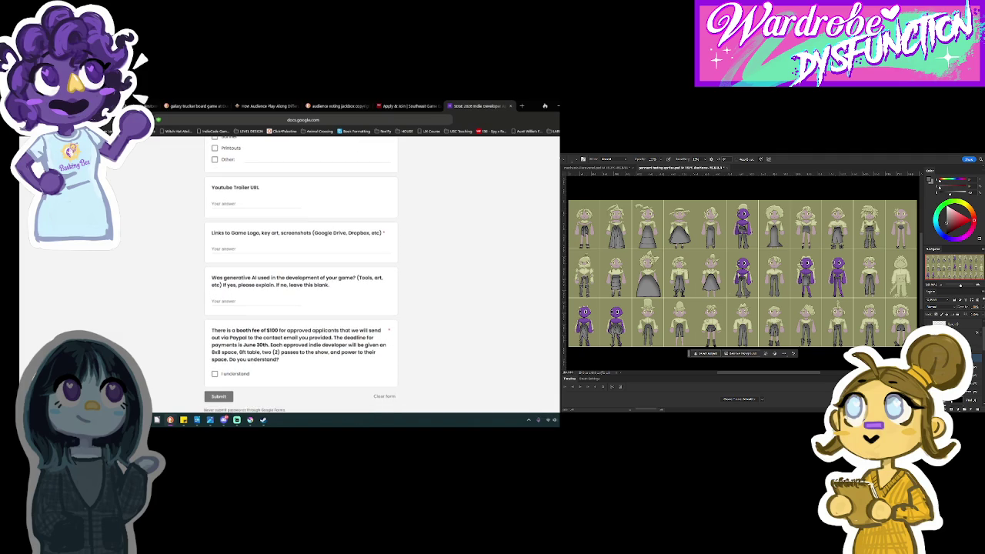
scroll(300, 274, up, 20)
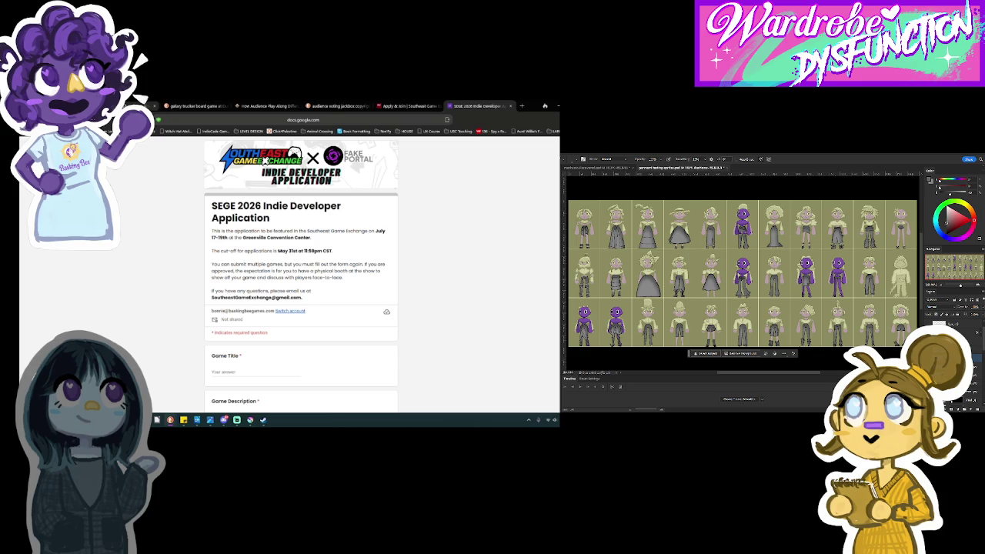
click(139, 105)
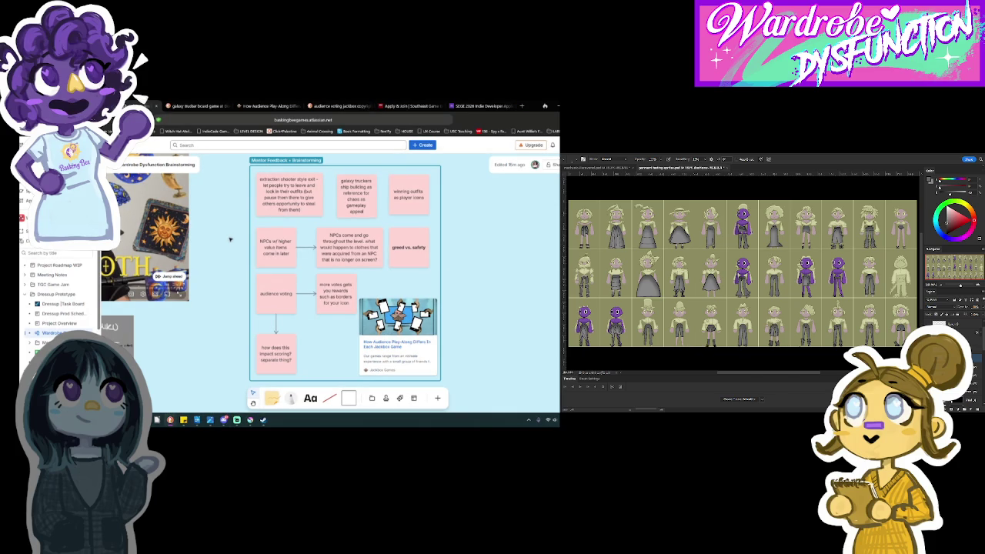
Zoom out and pan the Brainstorming board to show the purple mockup frames, then open Dressup Task Board.
scroll(230, 239, down, 5)
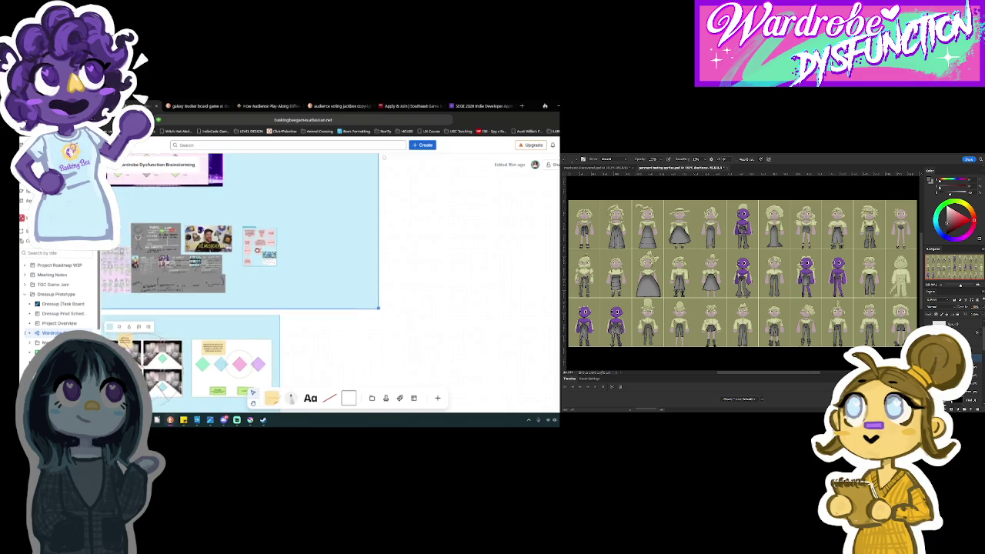
scroll(501, 257, down, 5)
scroll(365, 305, down, 3)
drag(397, 304, 459, 306)
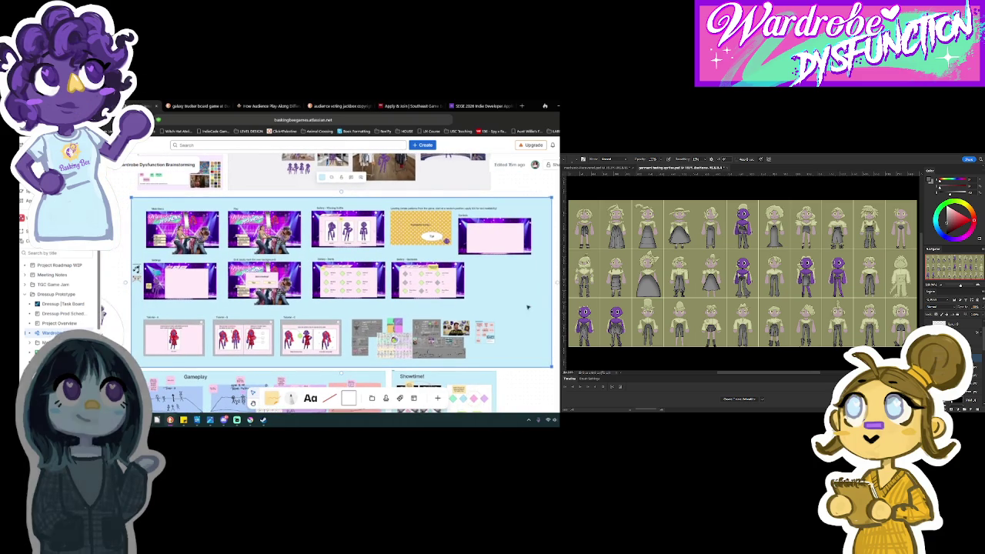
key(Escape)
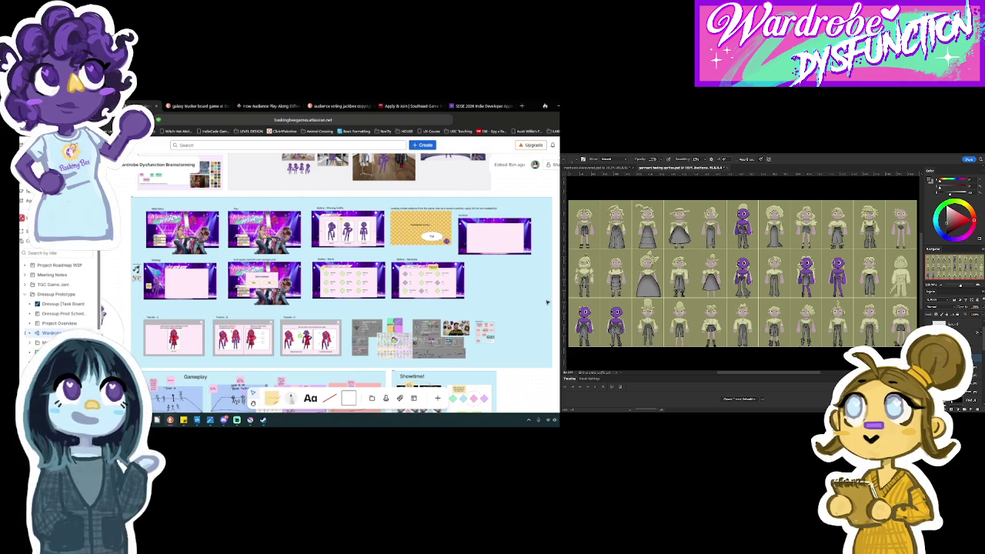
click(58, 304)
Read through the NPC spawning code in NpcSpawner.cpp, then return to Unreal Editor's NPCCharacter folder.
mouse_move(65, 276)
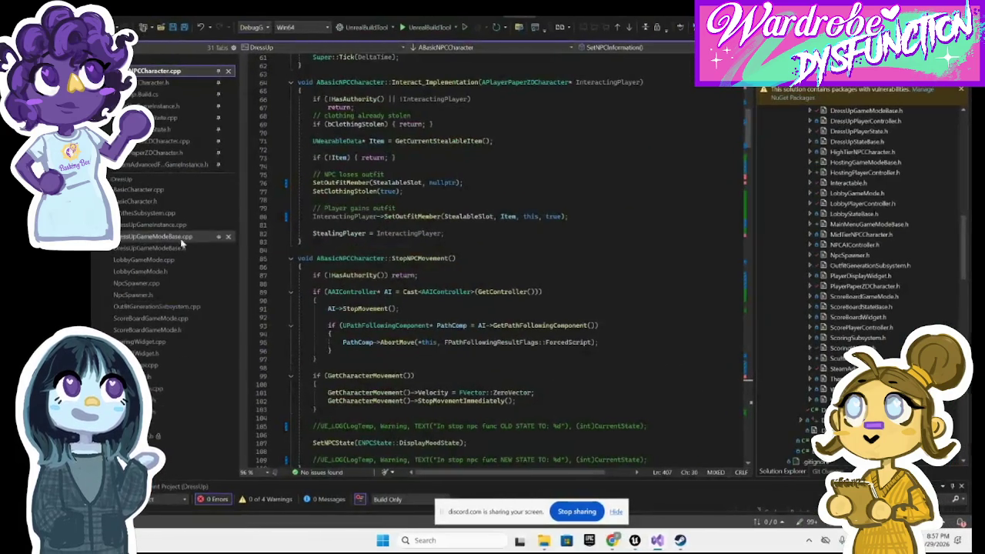
click(154, 283)
scroll(461, 343, down, 20)
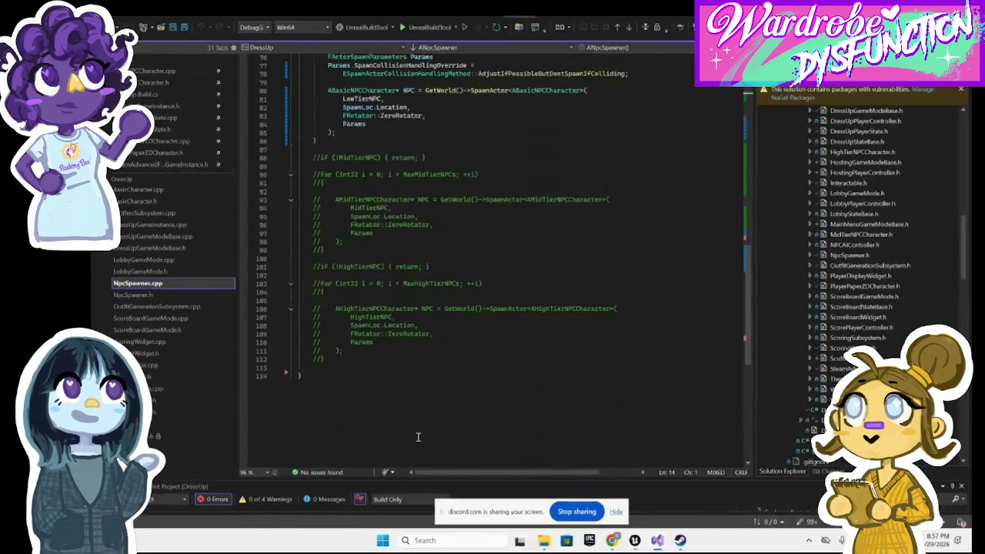
key(alt+Tab)
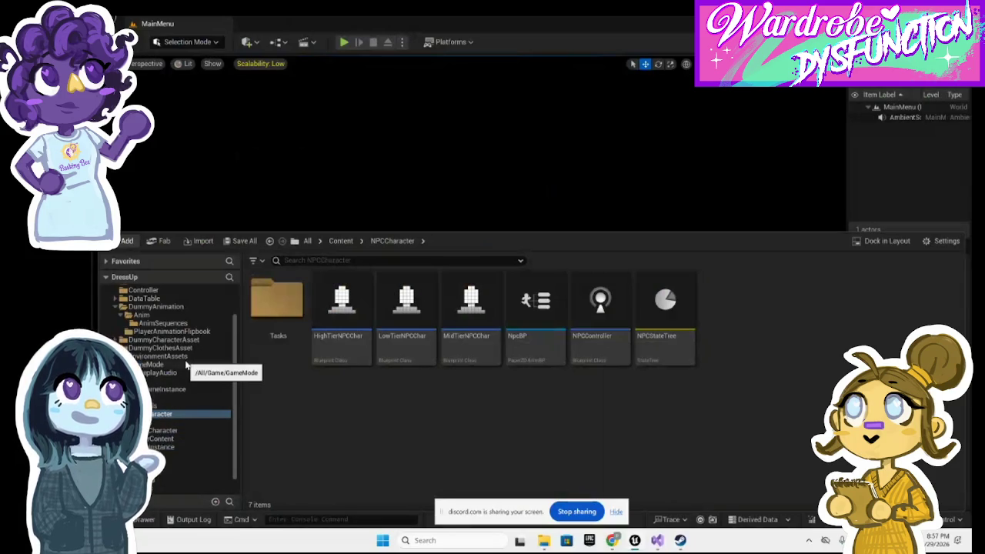
Browse to DataTable/Clothes/Top and open the Top1 clothing data asset with its Fluff_Coat settings.
click(181, 364)
click(185, 356)
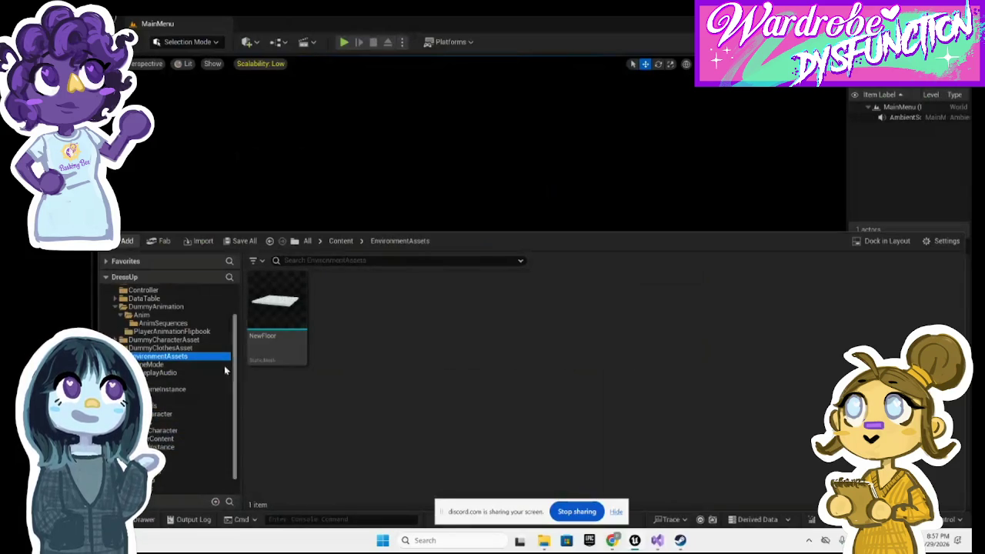
scroll(154, 339, up, 2)
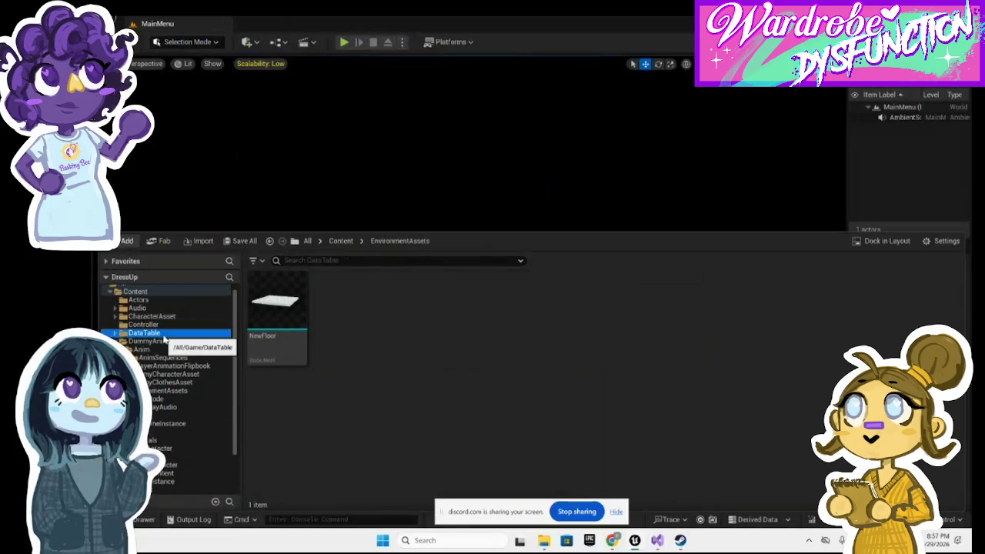
click(144, 333)
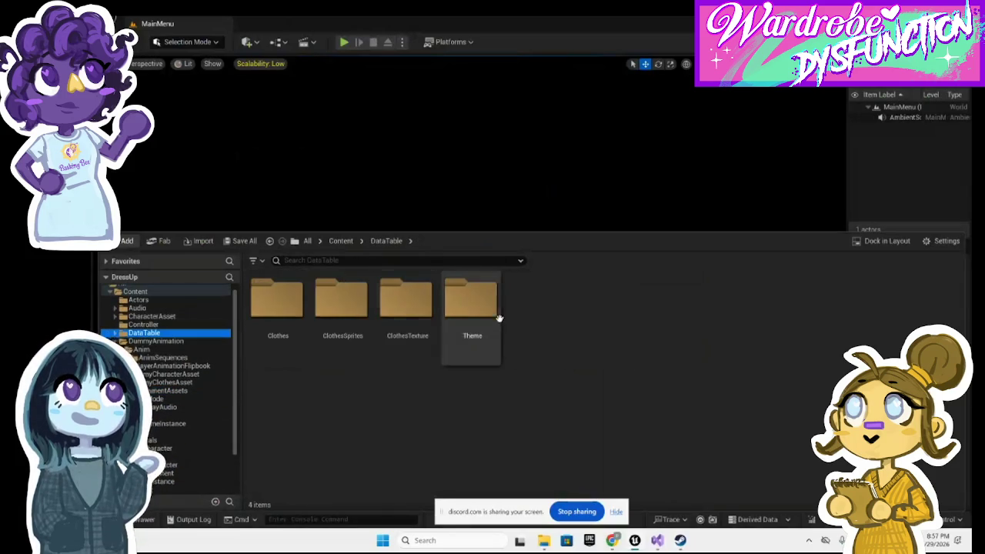
double_click(295, 335)
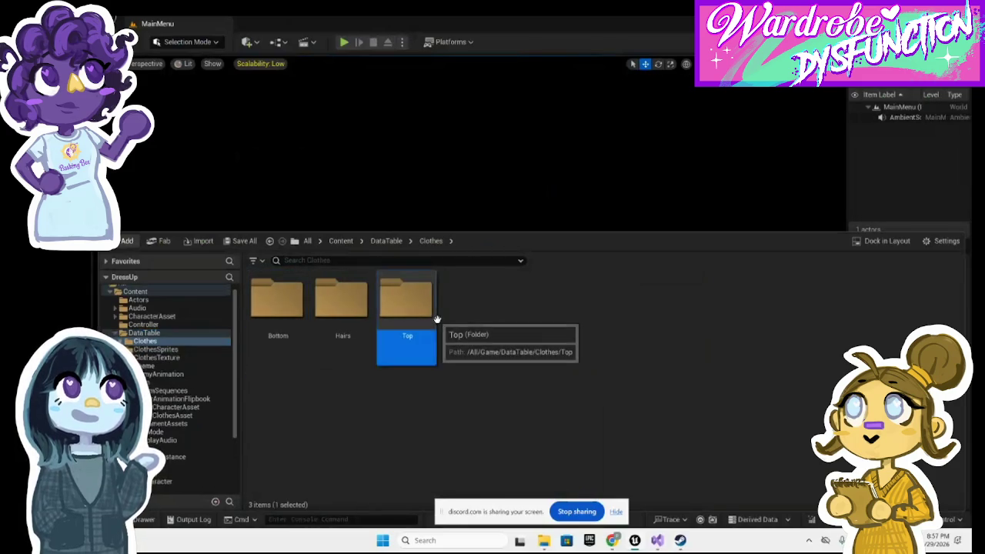
double_click(431, 340)
double_click(301, 359)
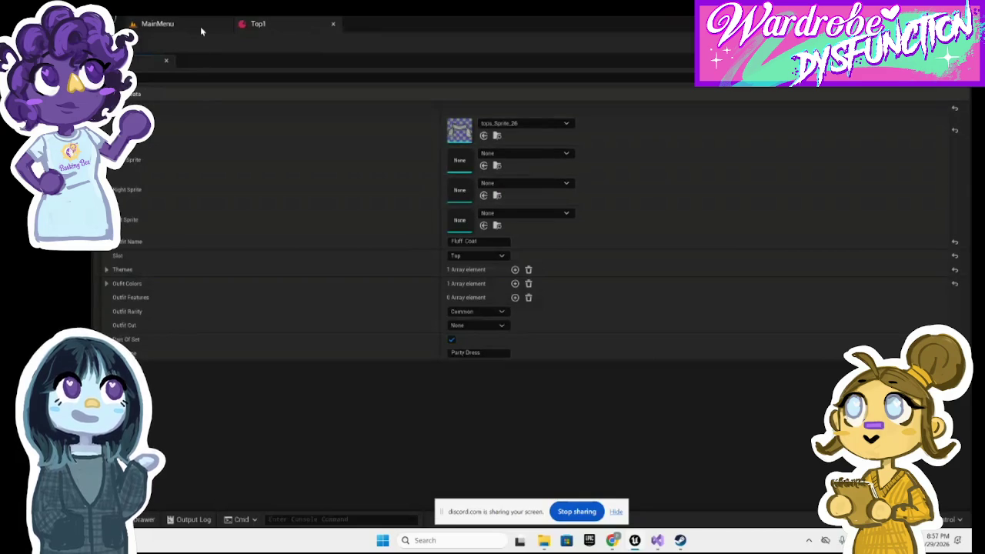
click(183, 31)
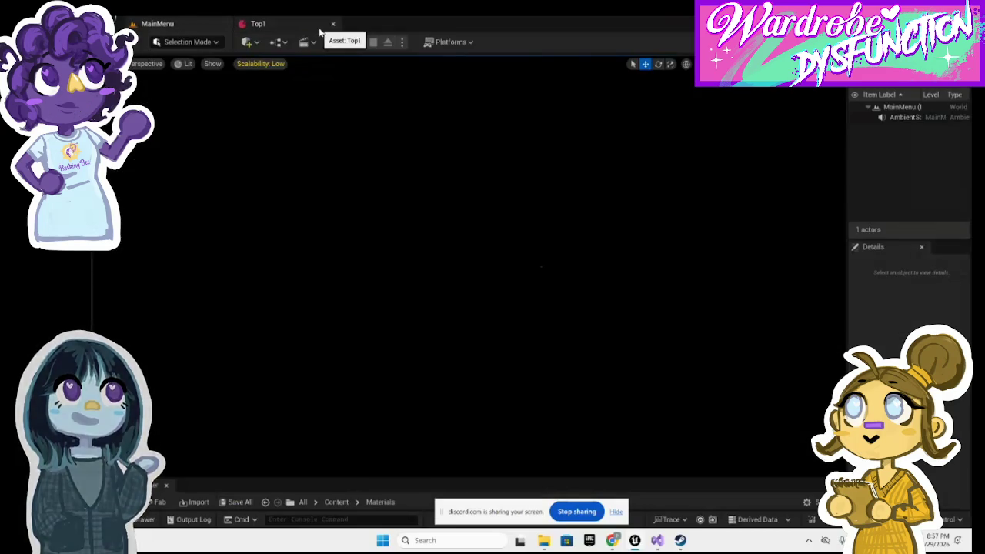
Close the Top1 asset editor tab, leaving only the MainMenu level open.
click(300, 29)
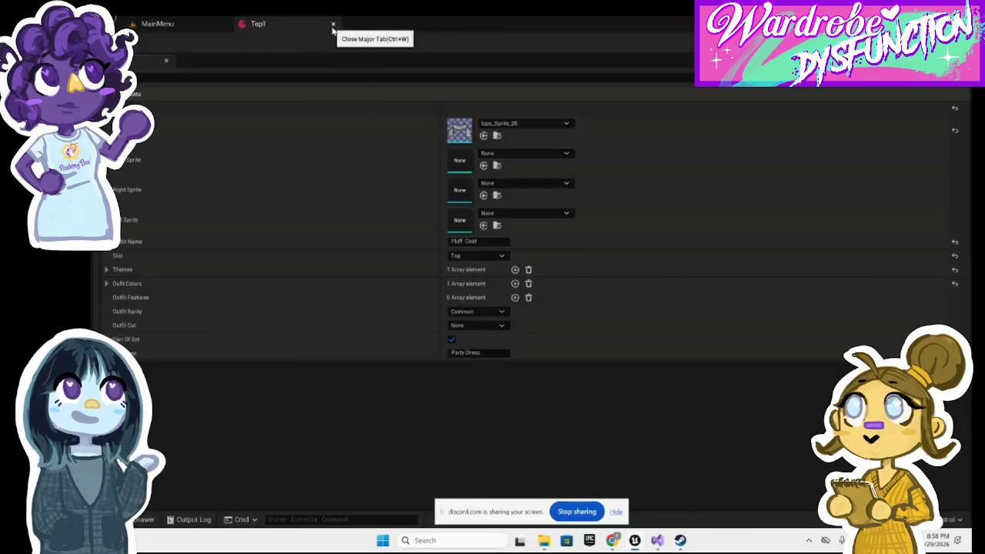
click(333, 28)
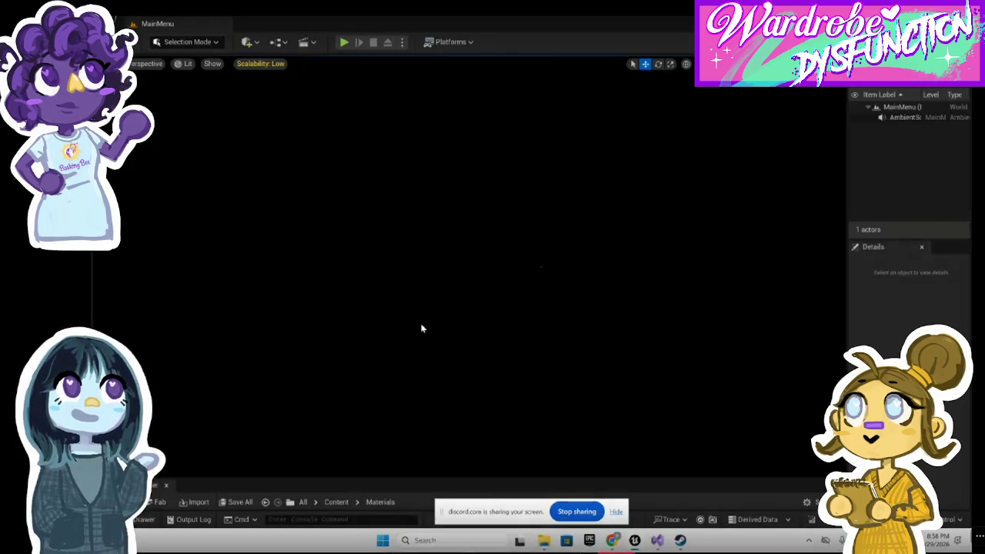
Open the Content Drawer on DataTable/Clothes/Top, showing data assets Top1 to Top4.
click(143, 519)
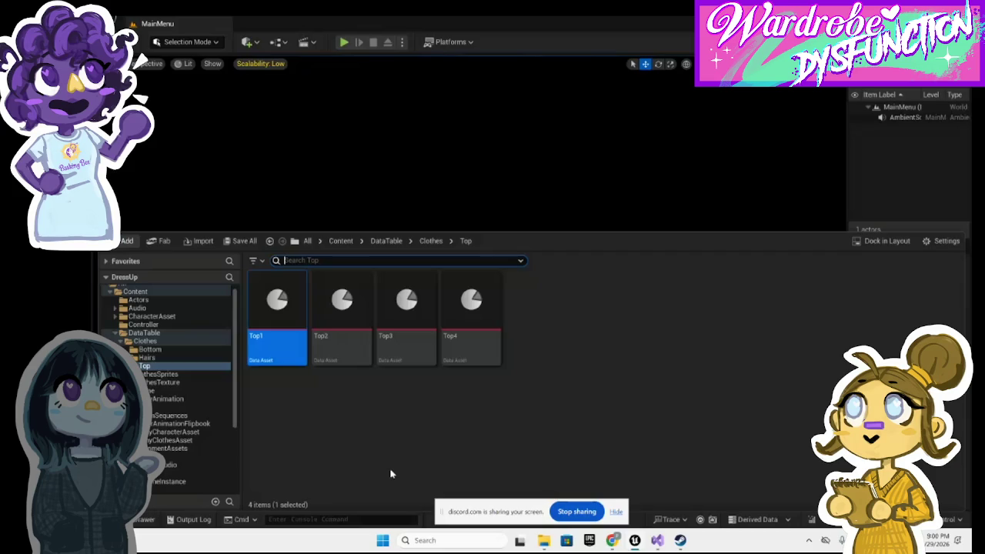
Browse the Hairs, Clothes and Top clothing data folders in the Content Drawer tree.
click(185, 359)
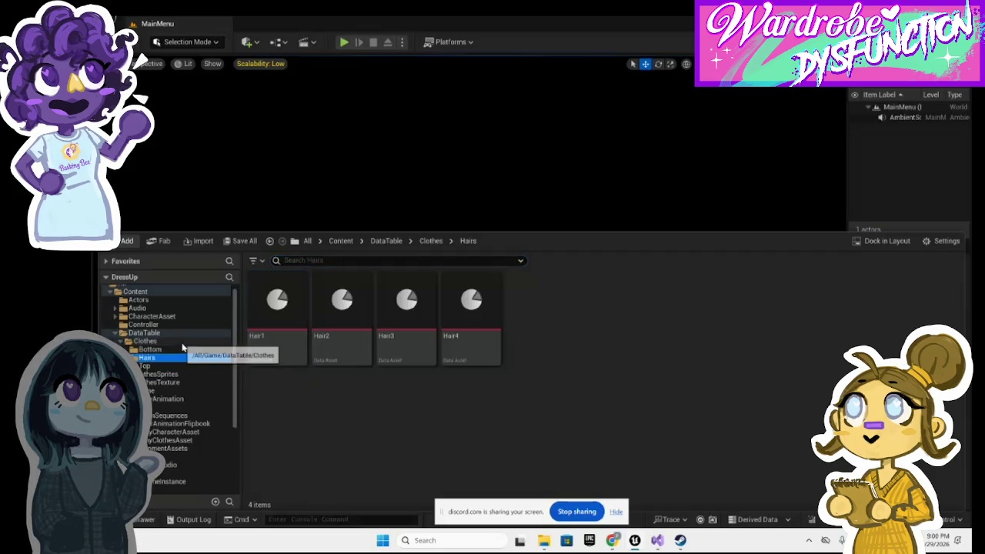
click(182, 344)
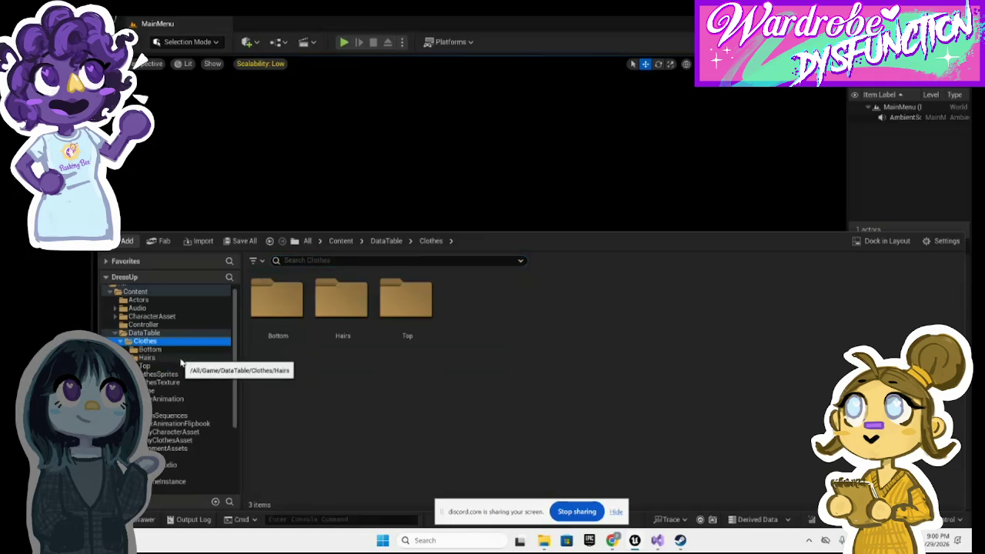
click(181, 366)
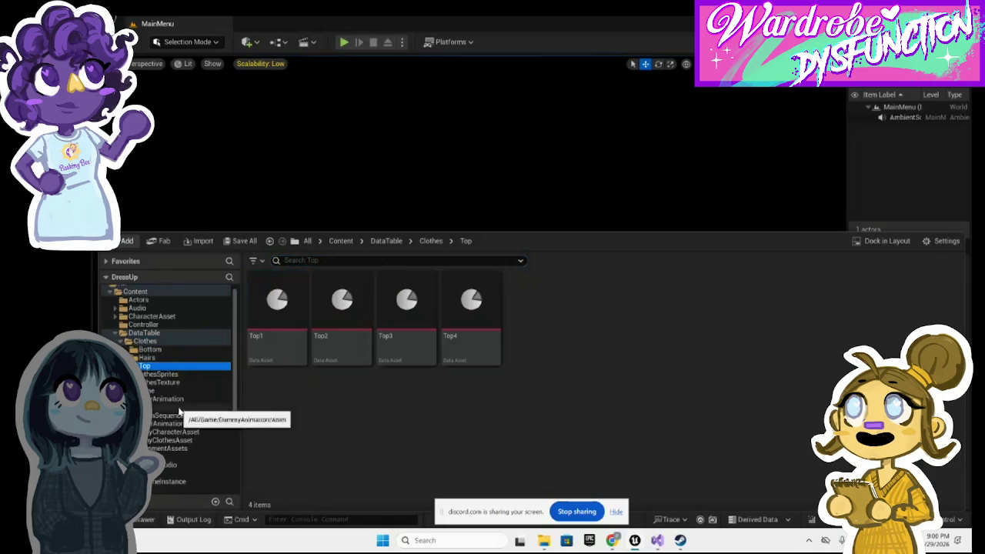
click(145, 341)
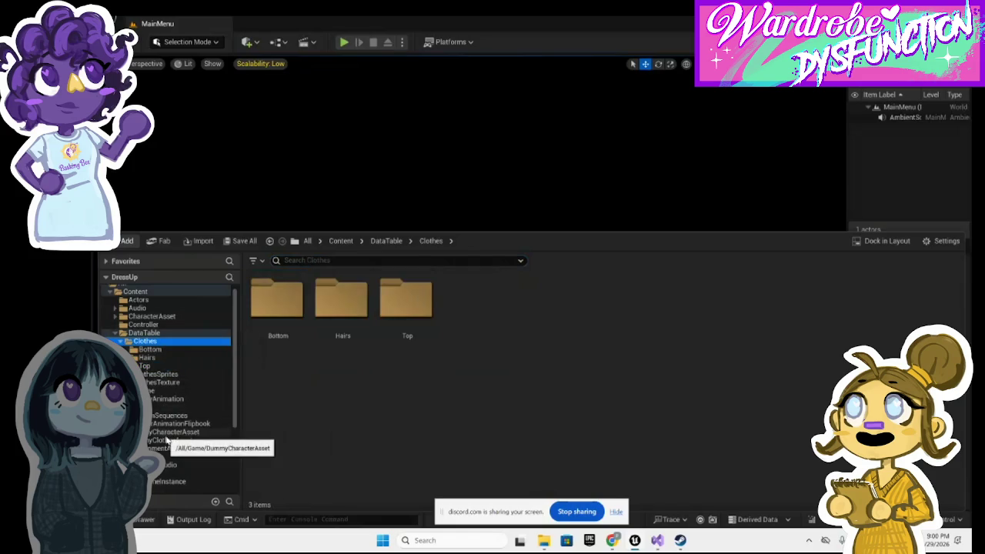
click(153, 366)
click(161, 374)
click(158, 341)
click(166, 332)
click(171, 316)
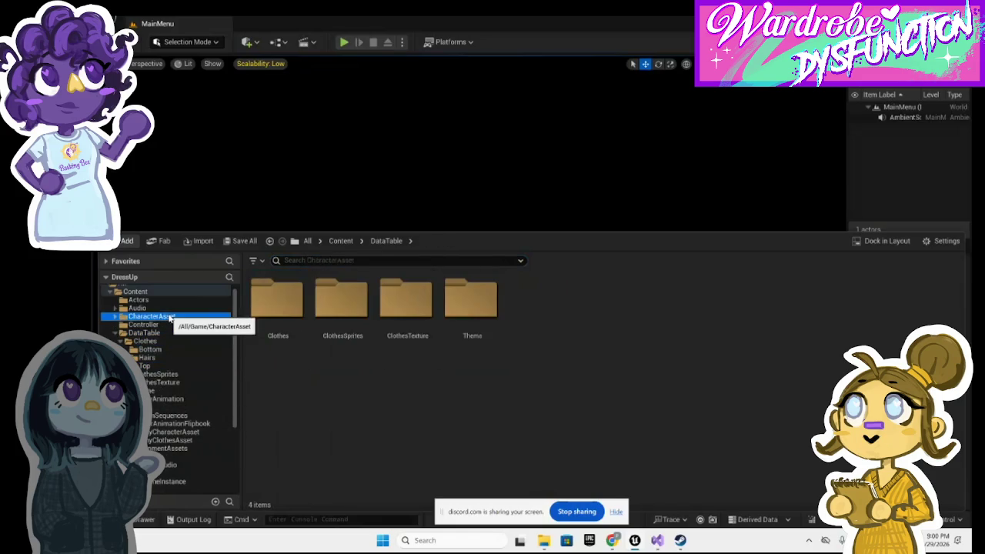
click(170, 332)
Step through DummyAnimation and ClothesSprites, then open GameplayMap from the Map folder.
click(169, 407)
click(169, 399)
click(164, 390)
click(163, 382)
click(161, 374)
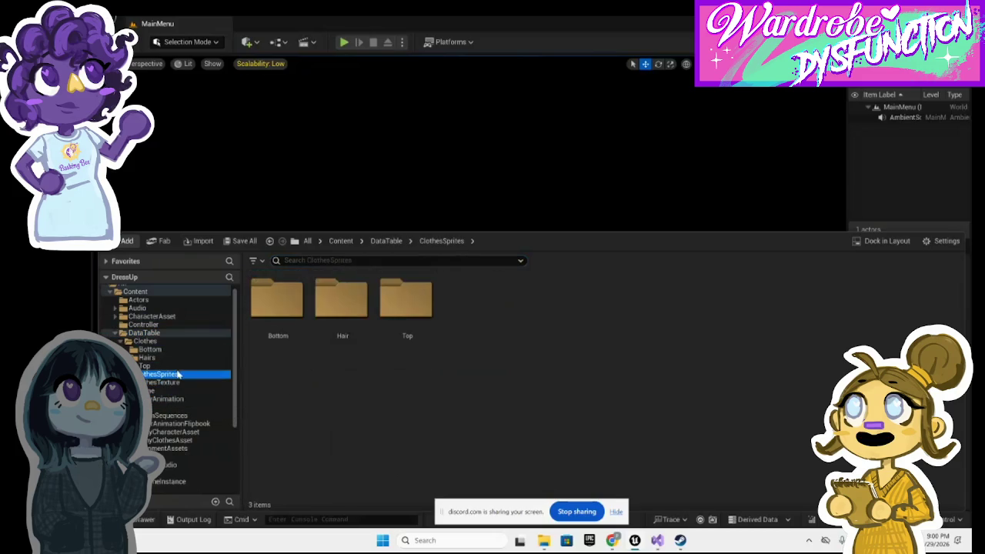
scroll(182, 429, down, 3)
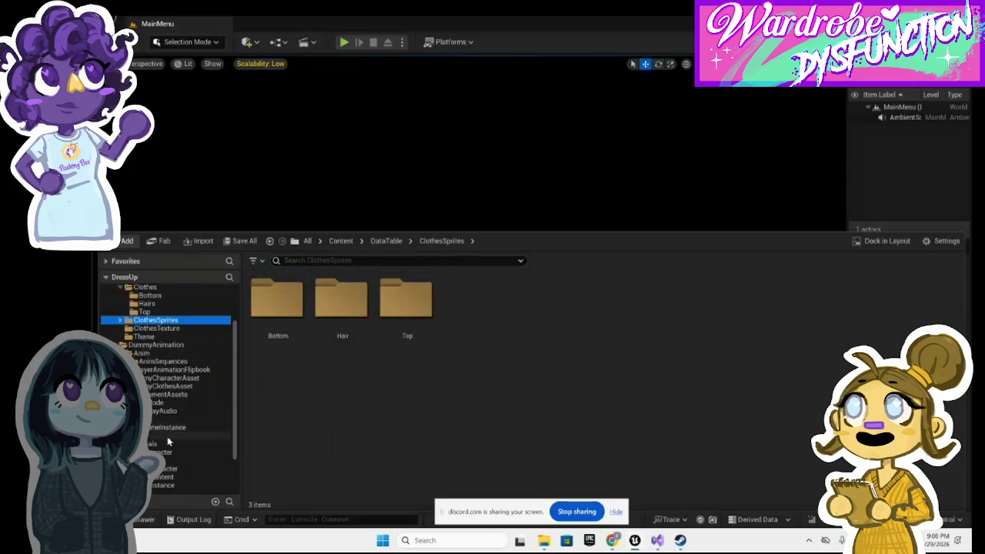
click(166, 436)
double_click(273, 350)
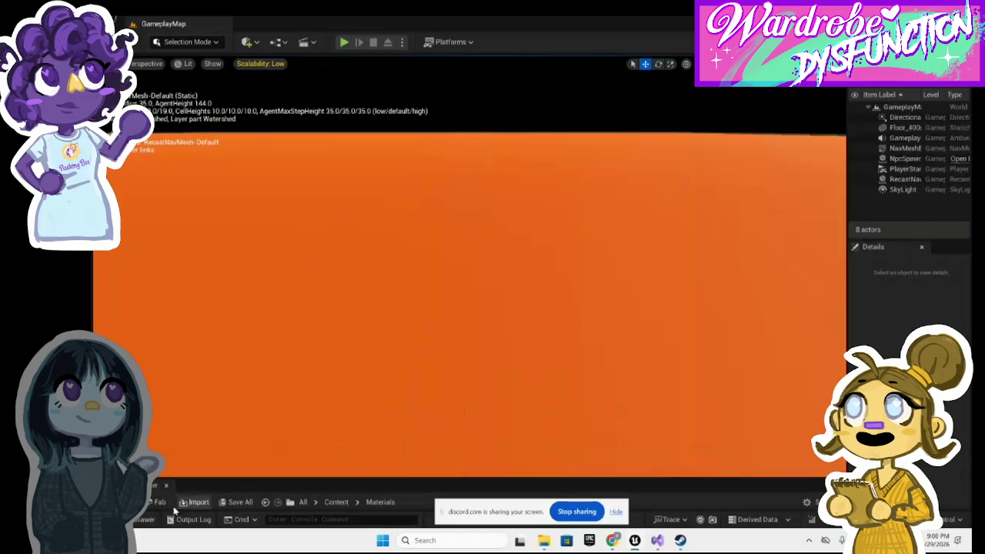
Drag a LowTierNPCChar from NPCCharacter onto the GameplayMap floor and start play-testing.
click(144, 519)
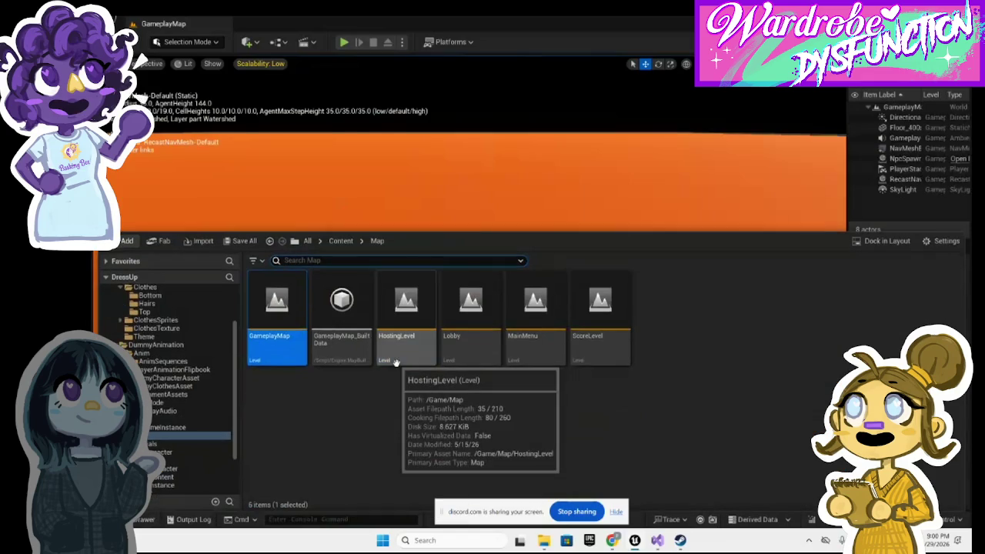
click(173, 454)
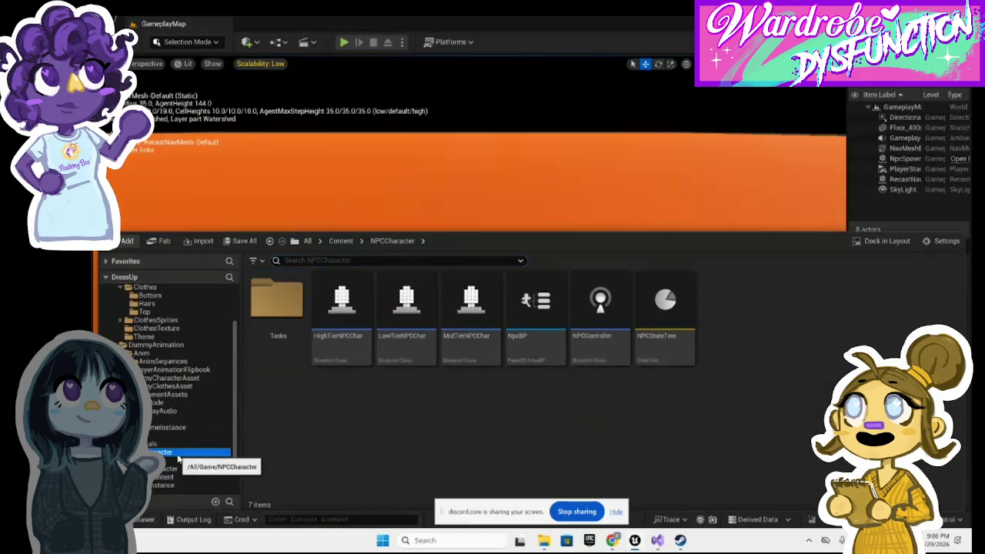
mouse_move(407, 339)
mouse_down()
mouse_move(453, 146)
mouse_move(455, 242)
mouse_move(453, 228)
mouse_up()
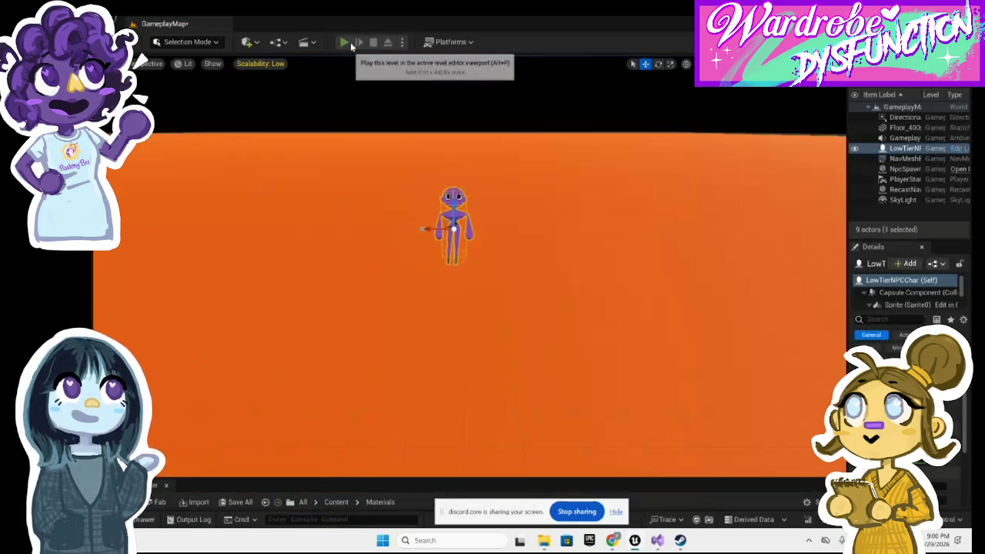
click(350, 42)
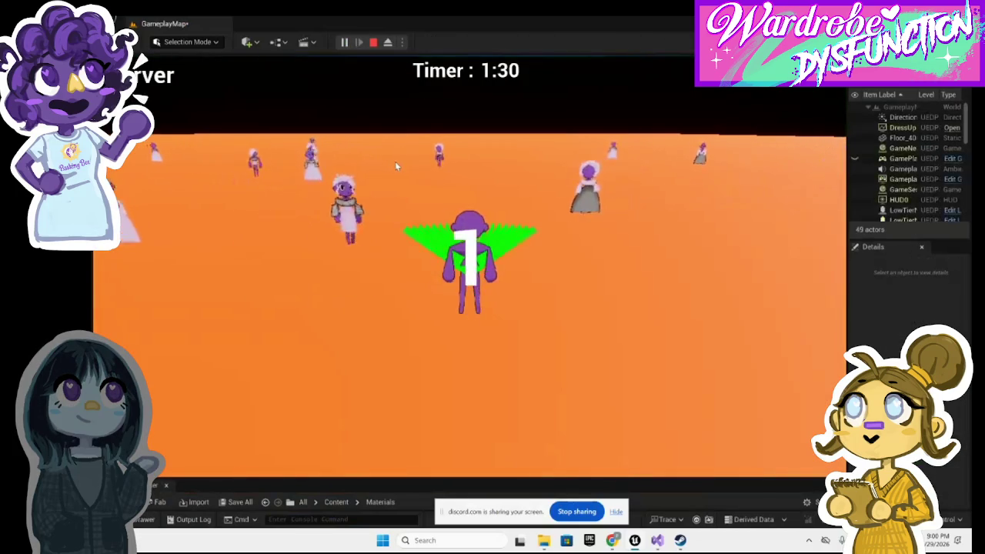
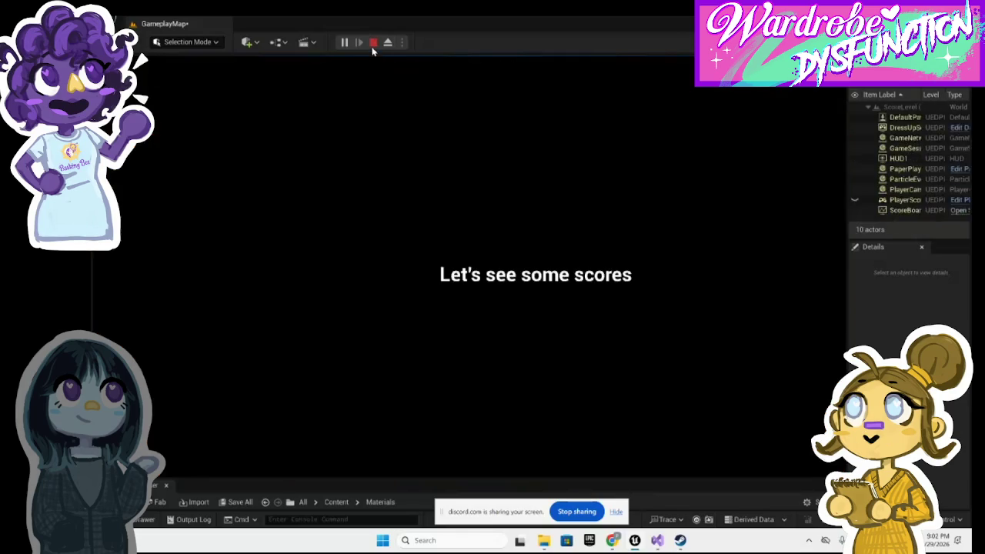
Restart the playtest and walk the character around during the Glamour round.
click(373, 42)
click(345, 44)
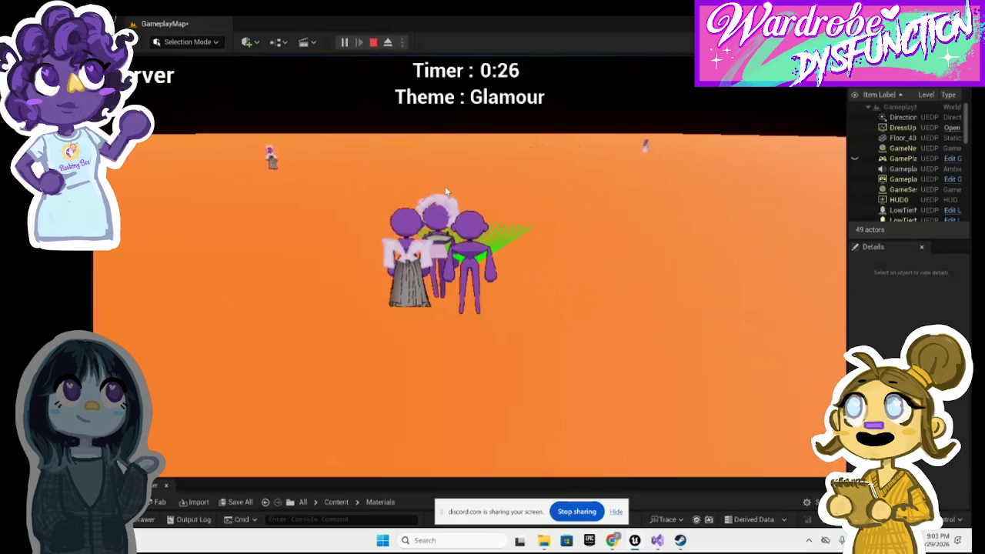
key(s)
key(a)
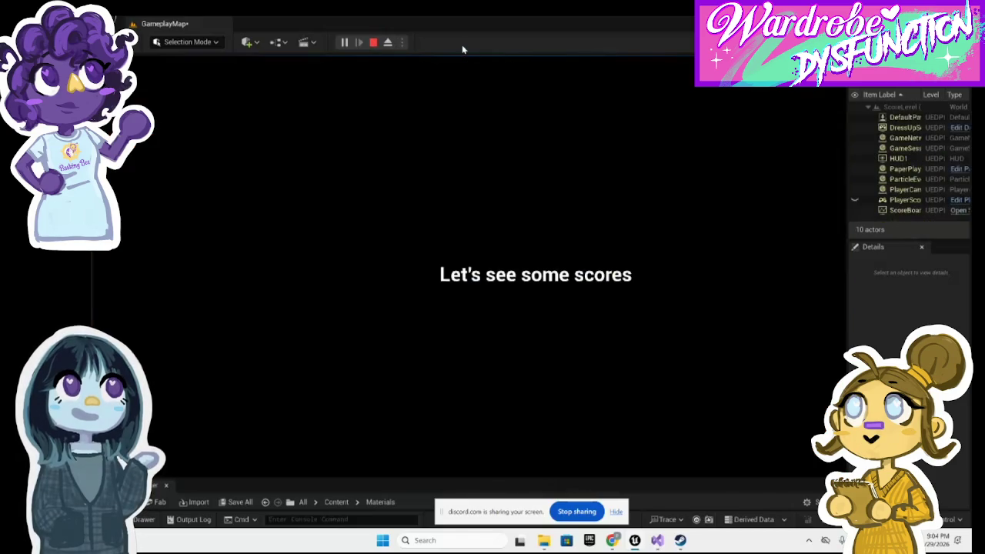
Stop the session at the 'Let's see some scores' screen and start a fresh playtest.
click(373, 42)
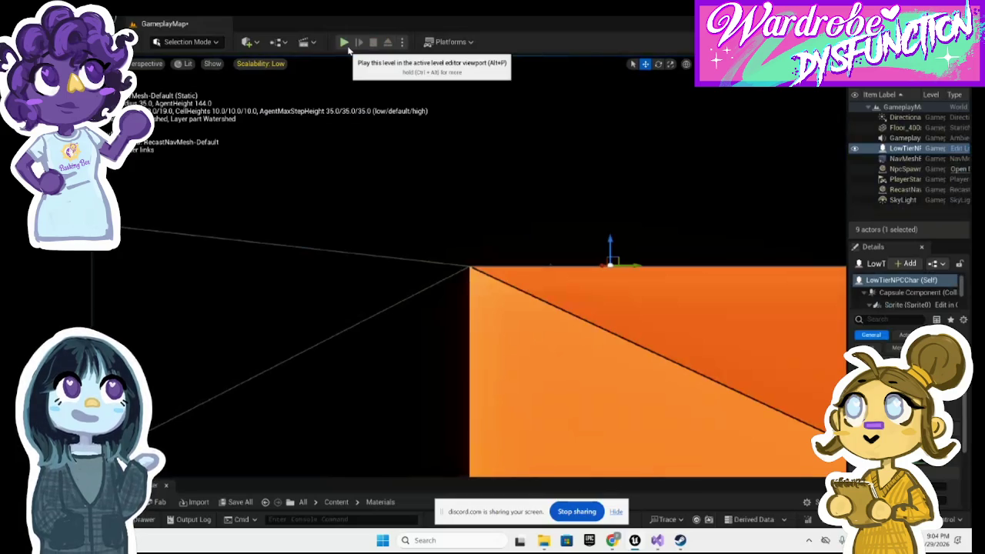
click(344, 43)
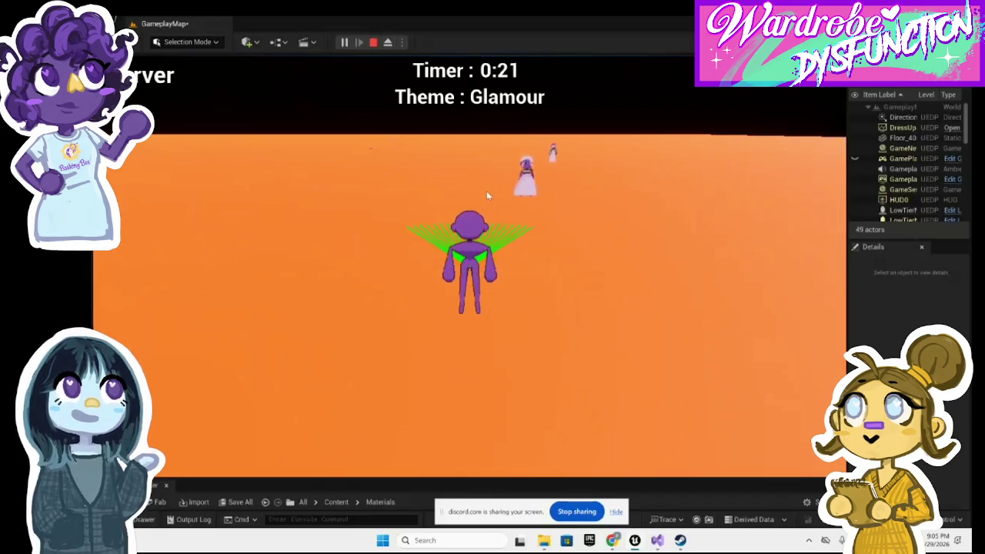
Walk the character forward, right, back and left until the Glamour timer reaches 0:00.
key(w)
key(d)
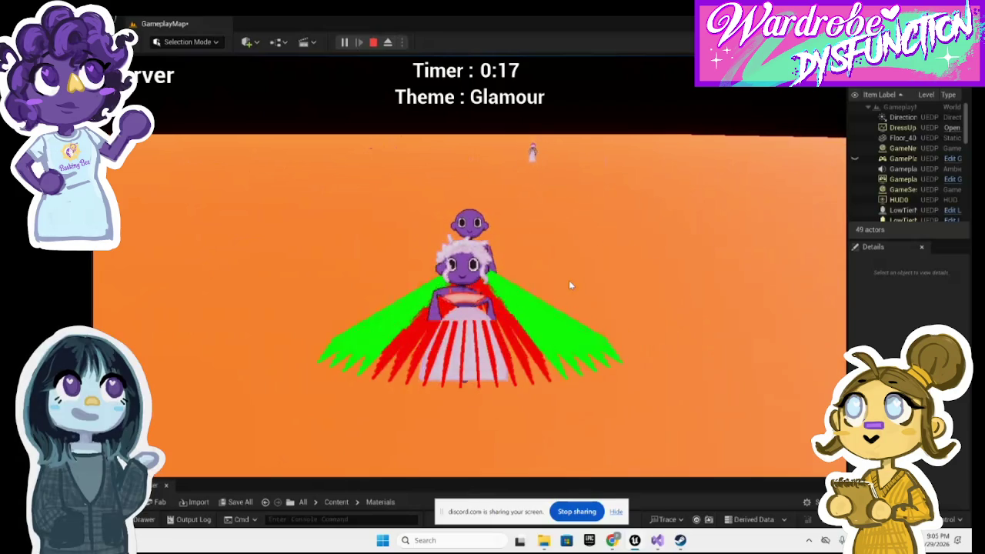
key(d)
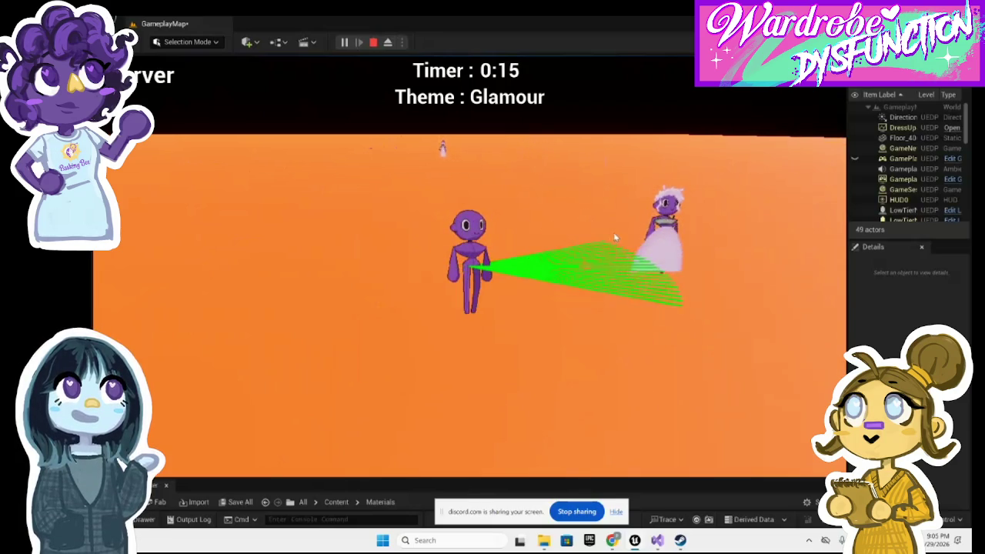
key(s)
key(s)
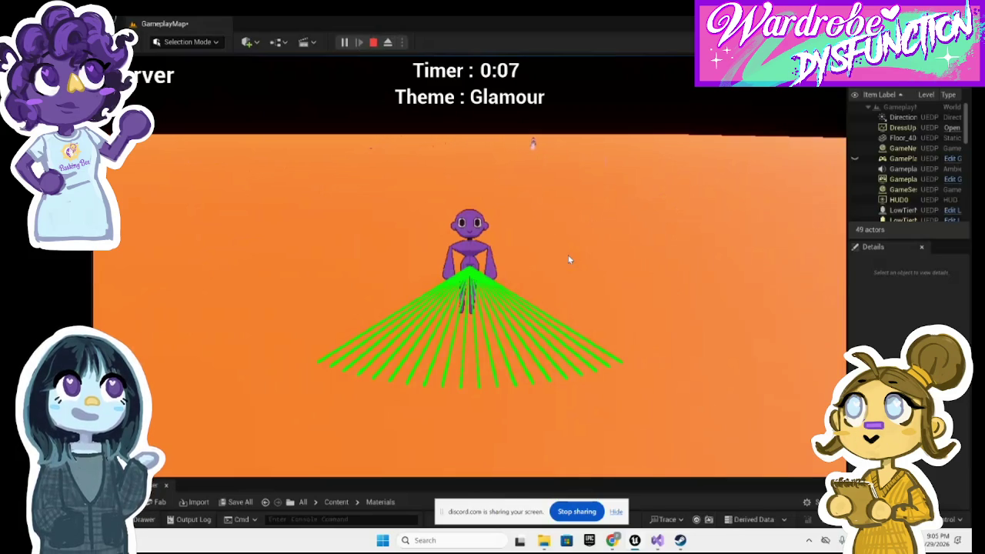
key(a)
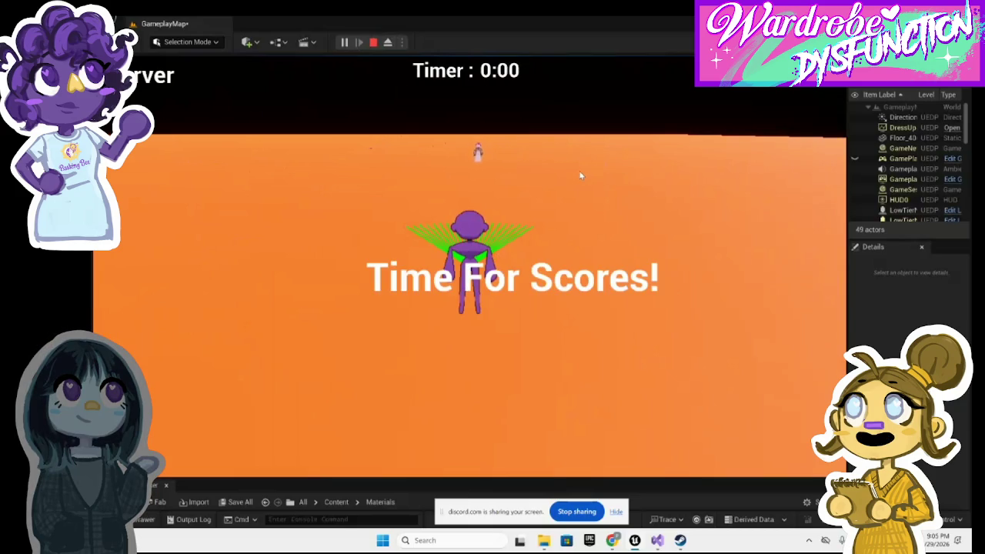
End the playtest, inspect GameplayMap with the NavMesh readout, then bring up the browser window.
click(374, 42)
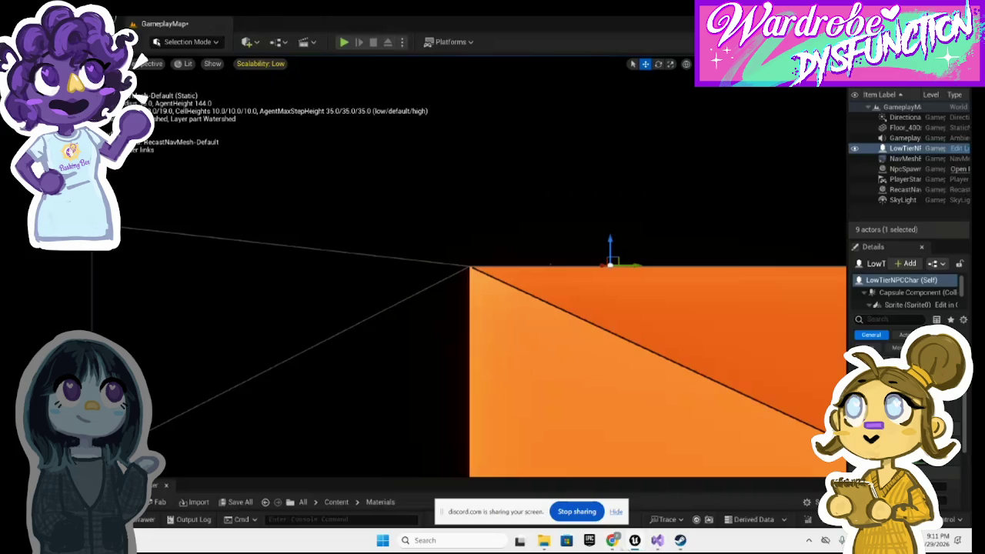
mouse_move(616, 546)
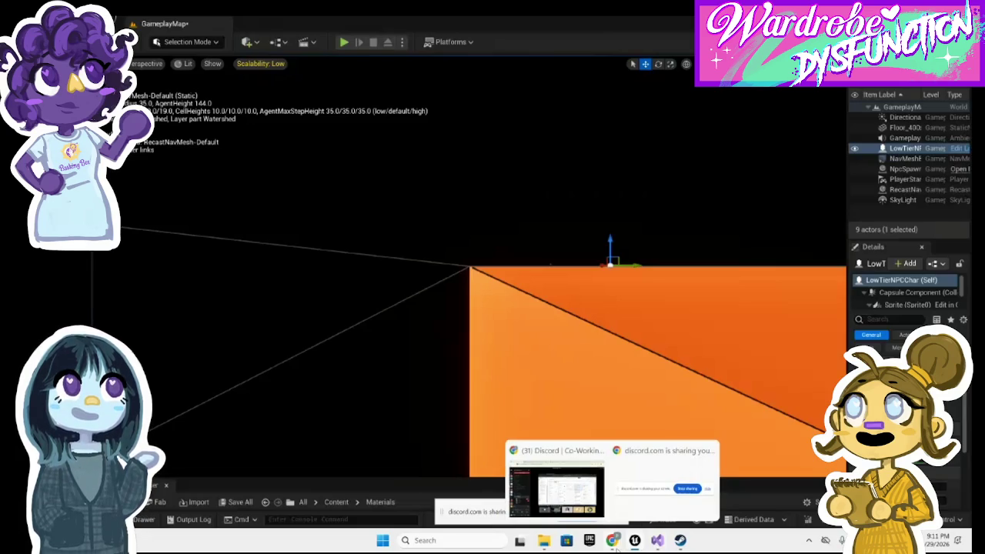
click(555, 499)
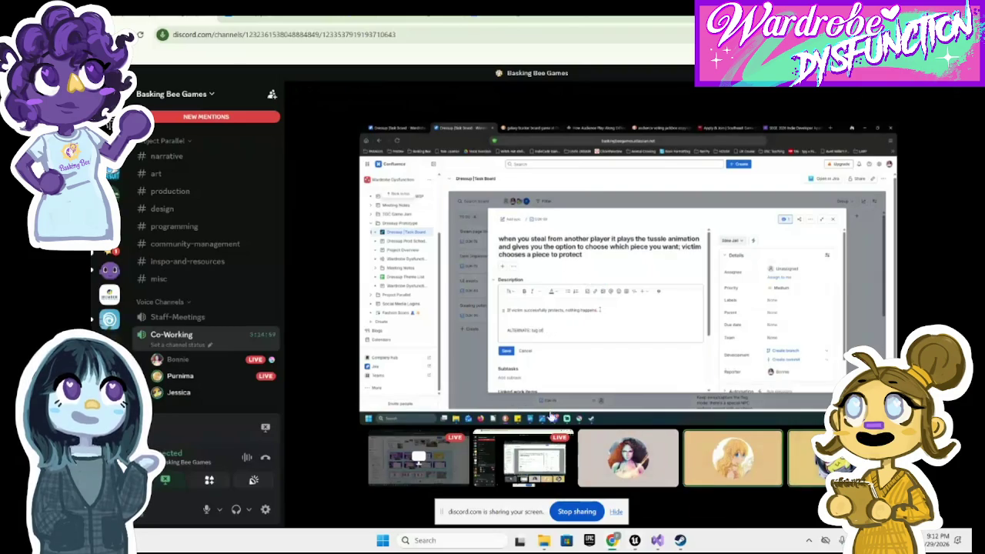
Open the ART folder in the shared Drive and preview shoulders.png.
key(ctrl+Tab)
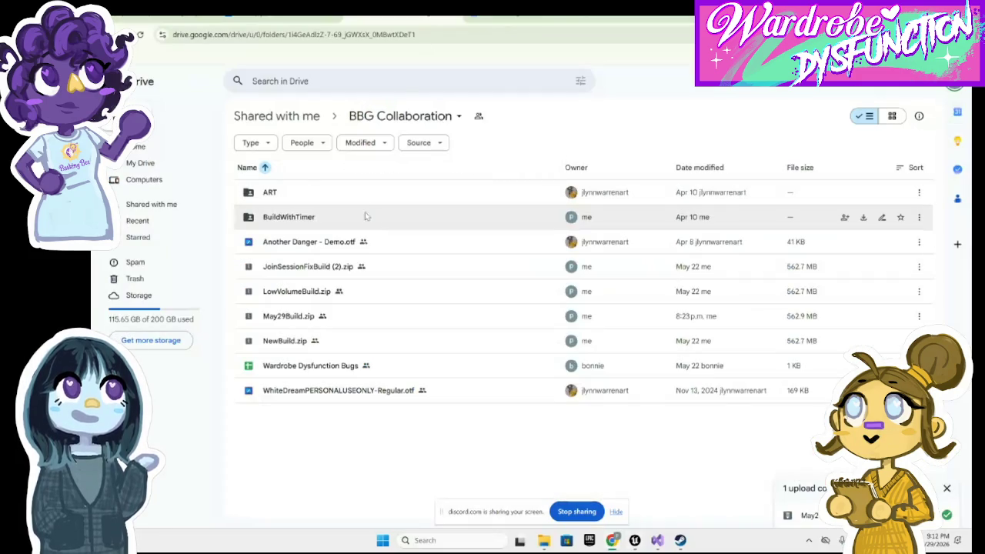
click(140, 34)
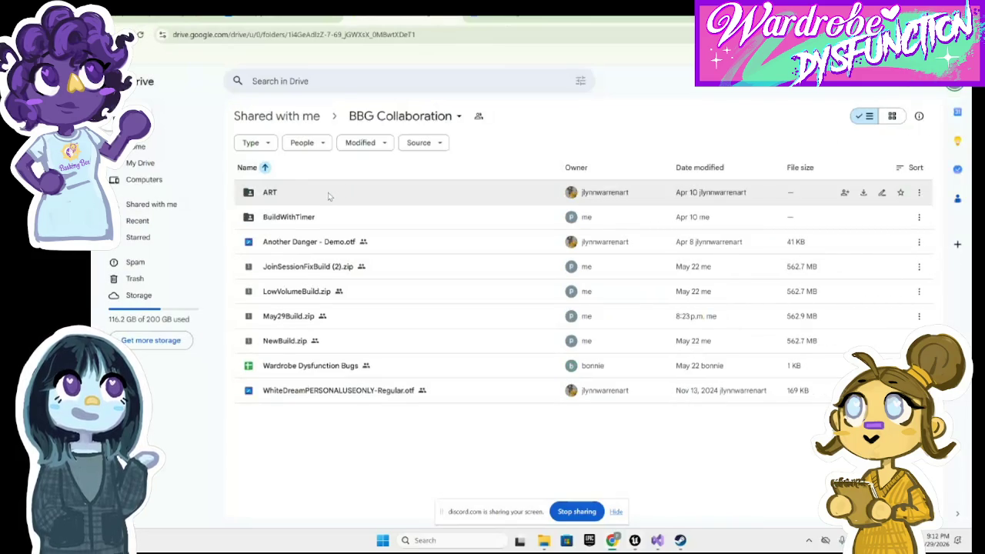
double_click(328, 194)
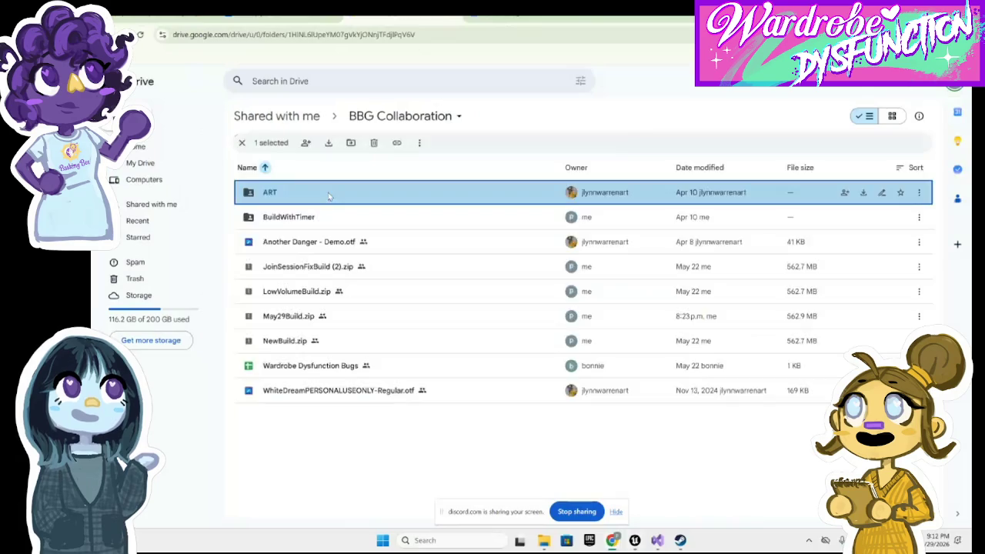
scroll(378, 357, down, 2)
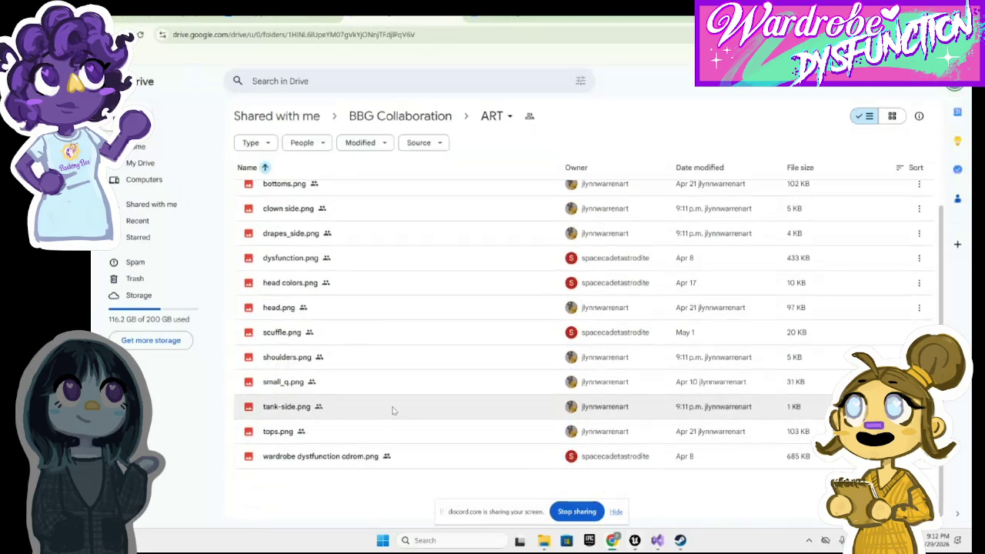
scroll(392, 409, up, 2)
scroll(395, 397, down, 2)
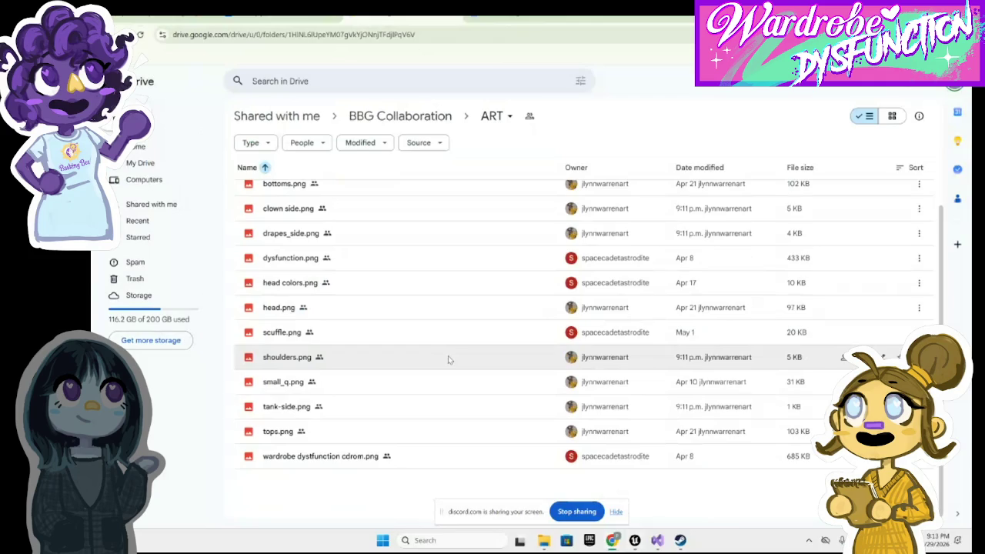
double_click(449, 359)
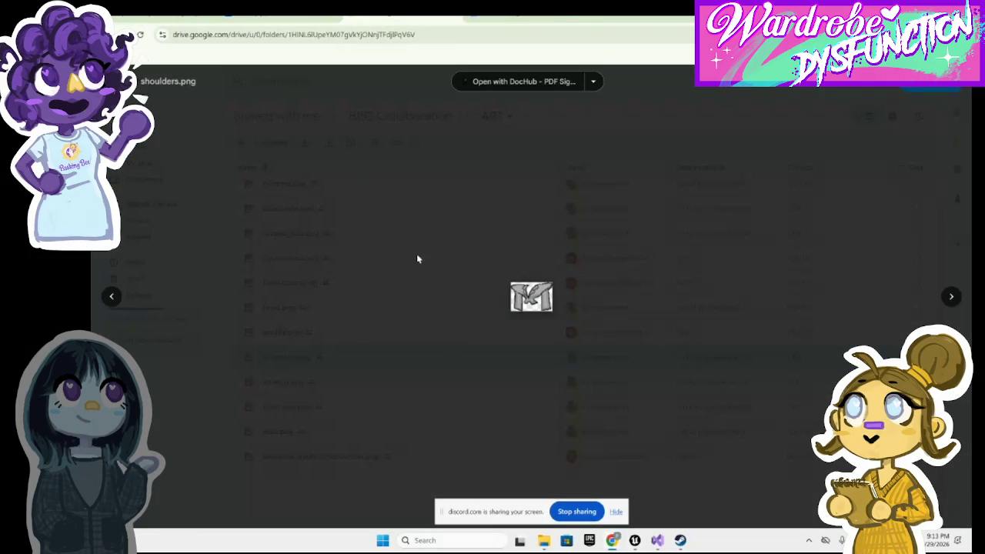
key(Escape)
scroll(375, 313, up, 2)
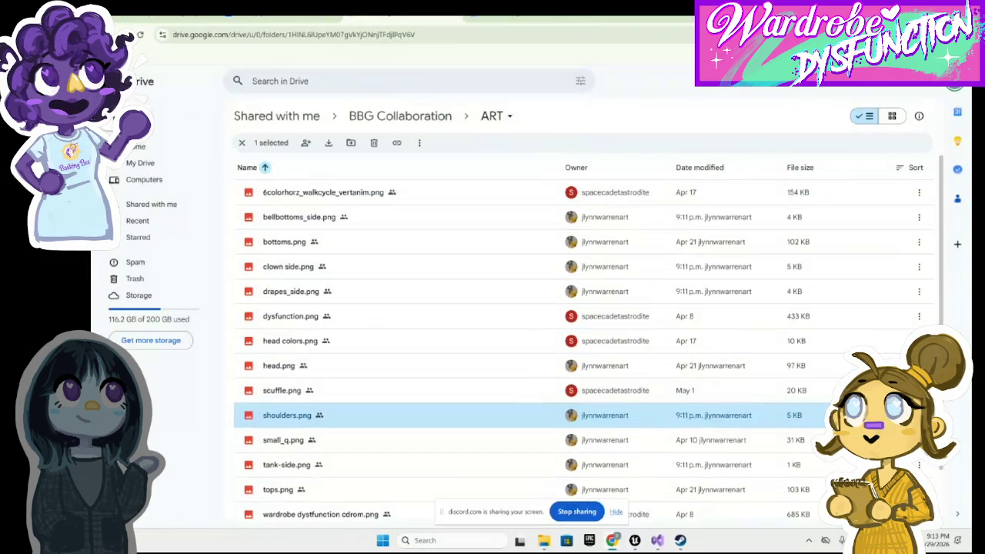
Reload BBG Collaboration, reopen the ART folder, then go to the Dressup Task Board.
key(alt+Left)
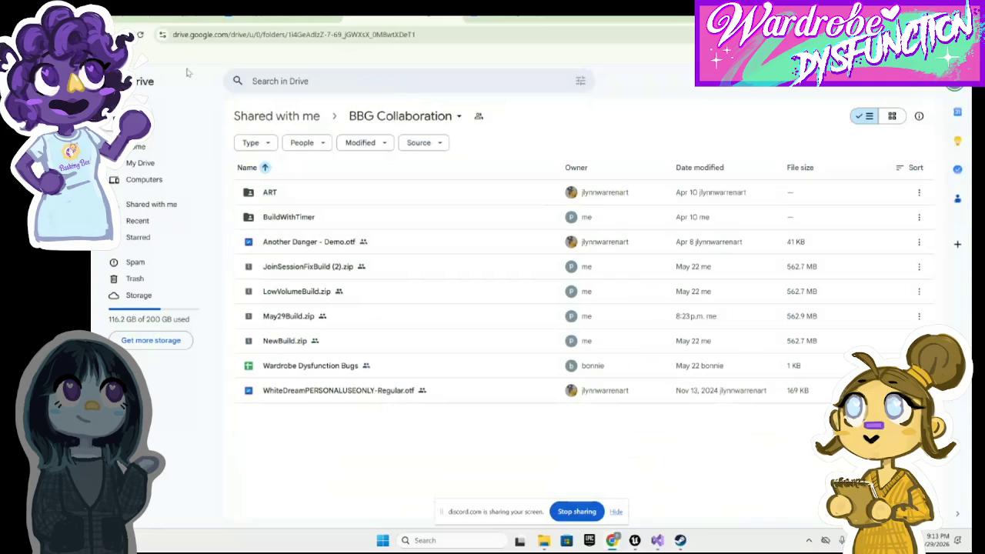
click(140, 35)
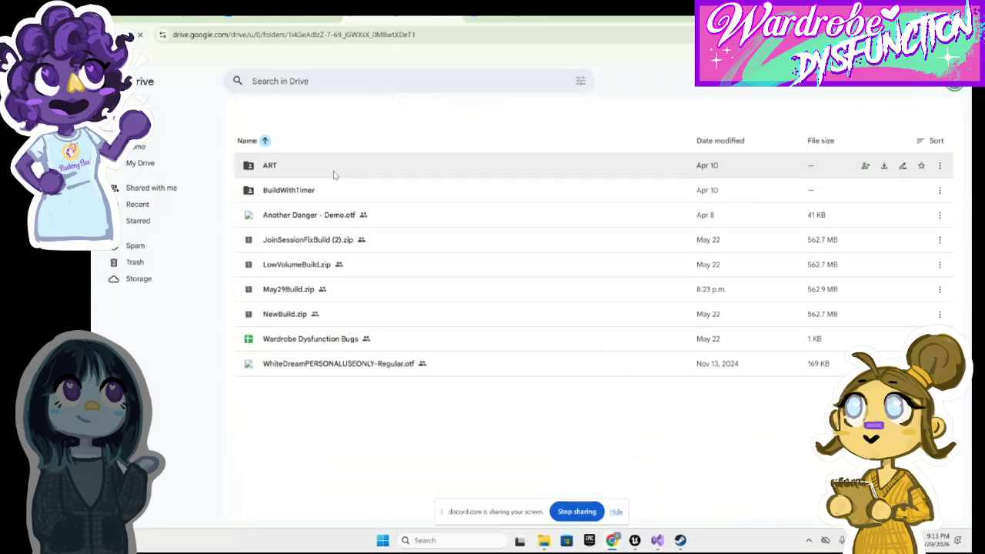
click(334, 192)
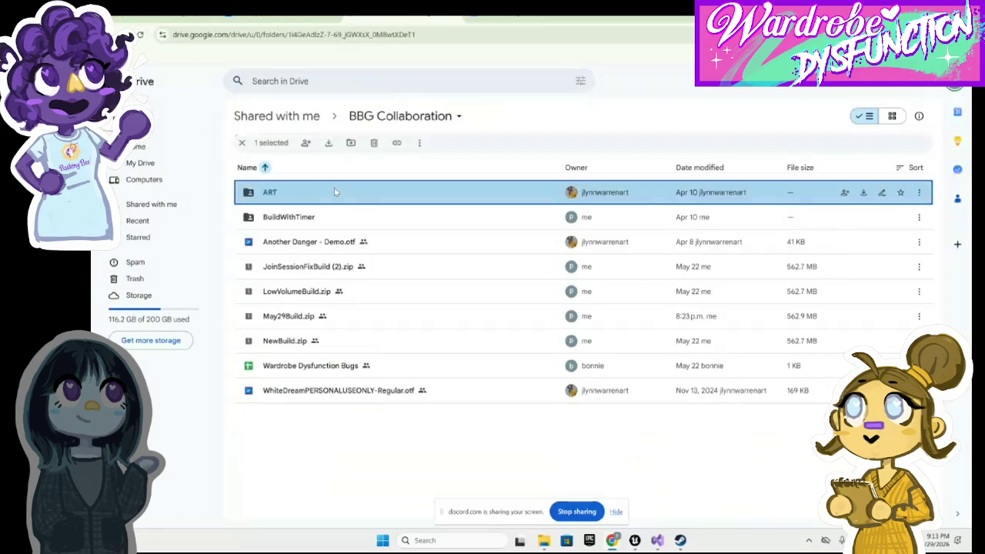
double_click(333, 191)
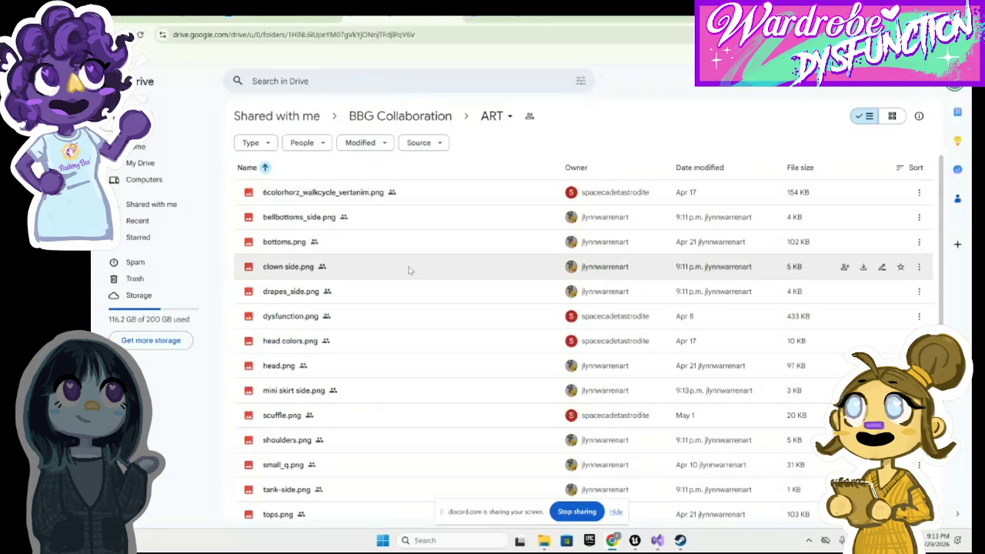
scroll(409, 269, down, 3)
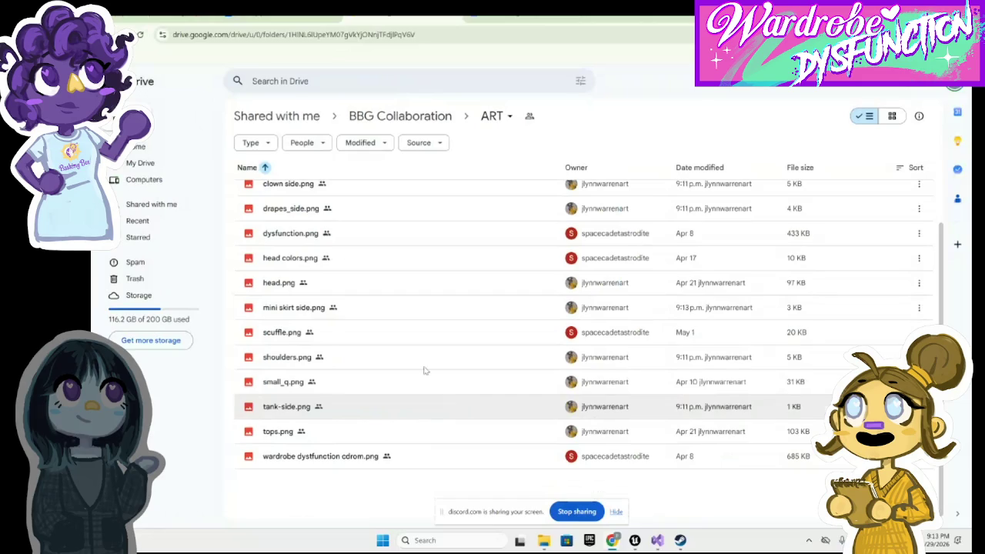
click(260, 18)
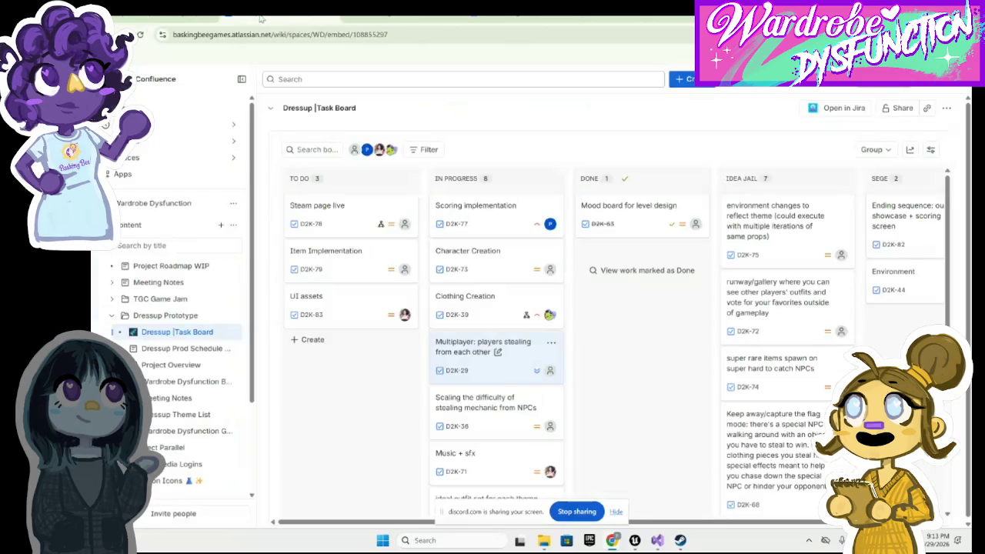
Open the 'Multiplayer: players stealing from each other' card's details, leaving its title unchanged.
scroll(630, 368, down, 5)
scroll(629, 368, up, 5)
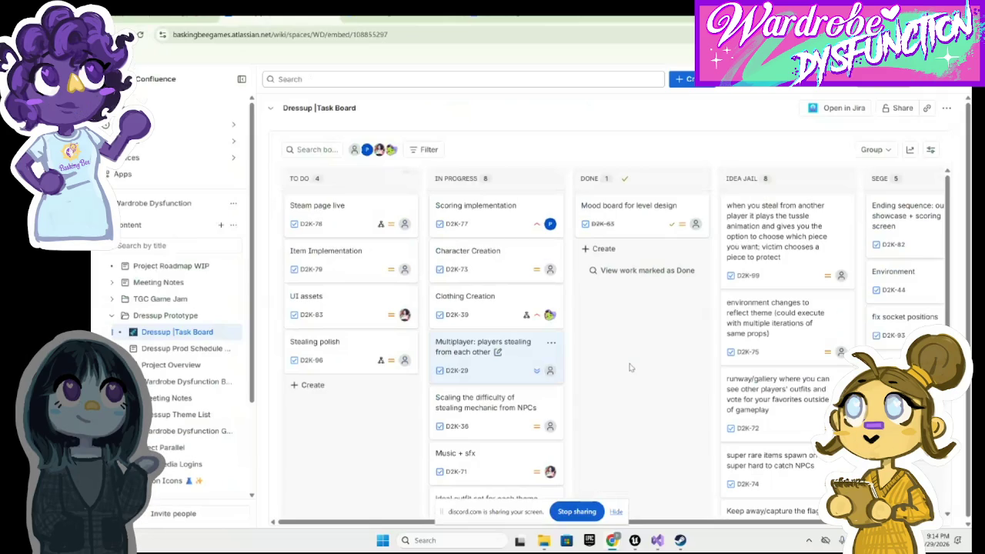
click(497, 351)
click(548, 376)
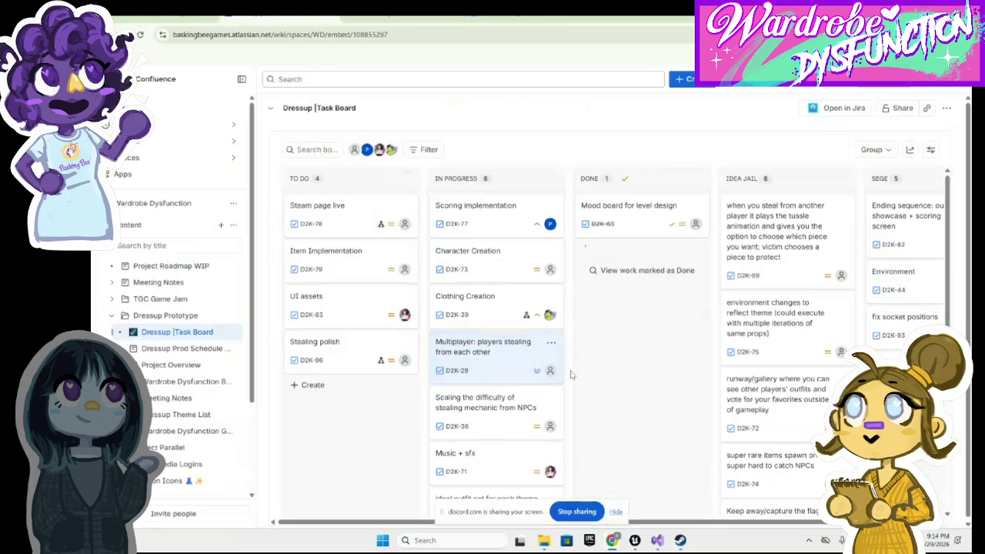
click(544, 347)
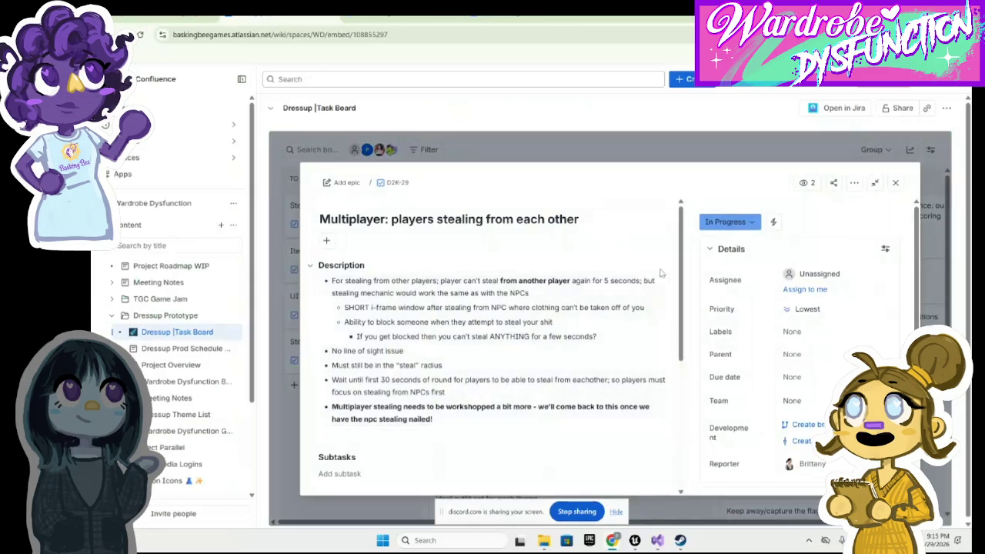
Close the multiplayer task, review the NPC stealing difficulty task, then return to the Drive ART folder.
click(895, 182)
scroll(510, 377, down, 1)
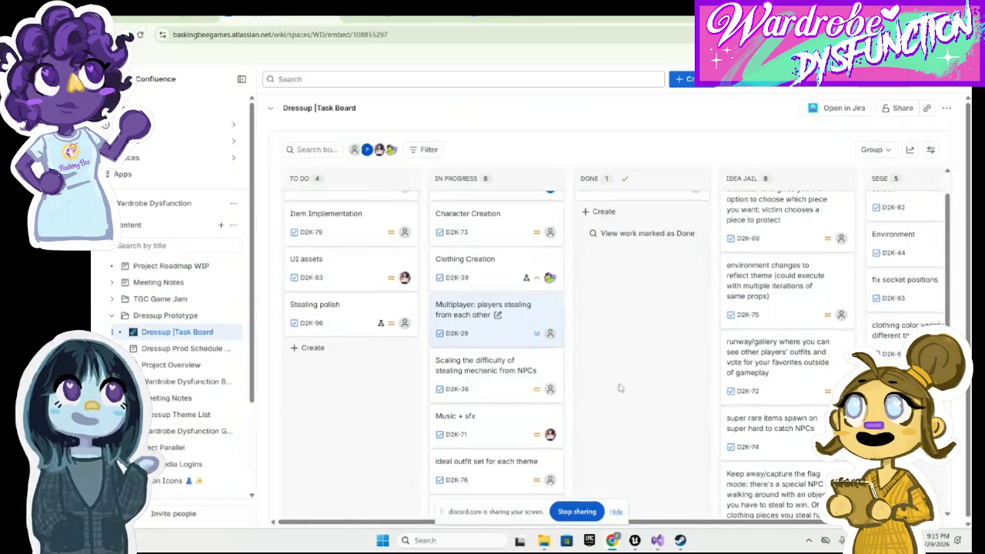
click(510, 377)
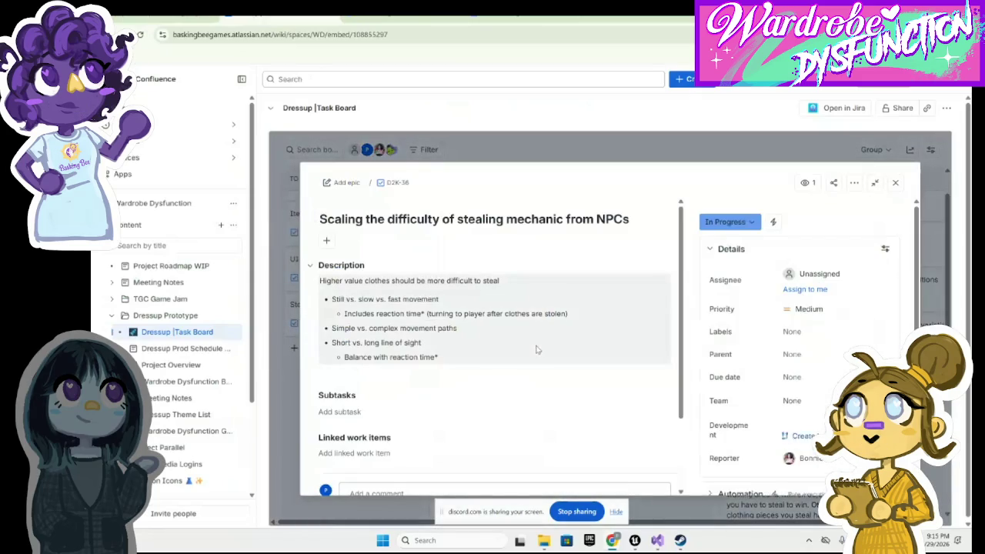
click(895, 183)
click(401, 17)
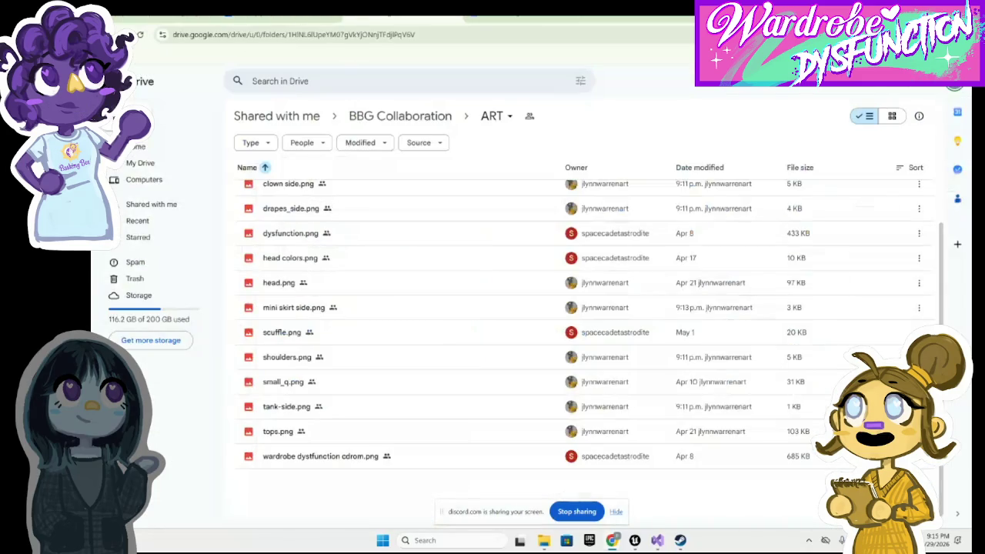
Preview bellbottoms_side.png, bottoms.png, clown side.png, mini skirt side.png and scuffle.png.
scroll(407, 367, up, 2)
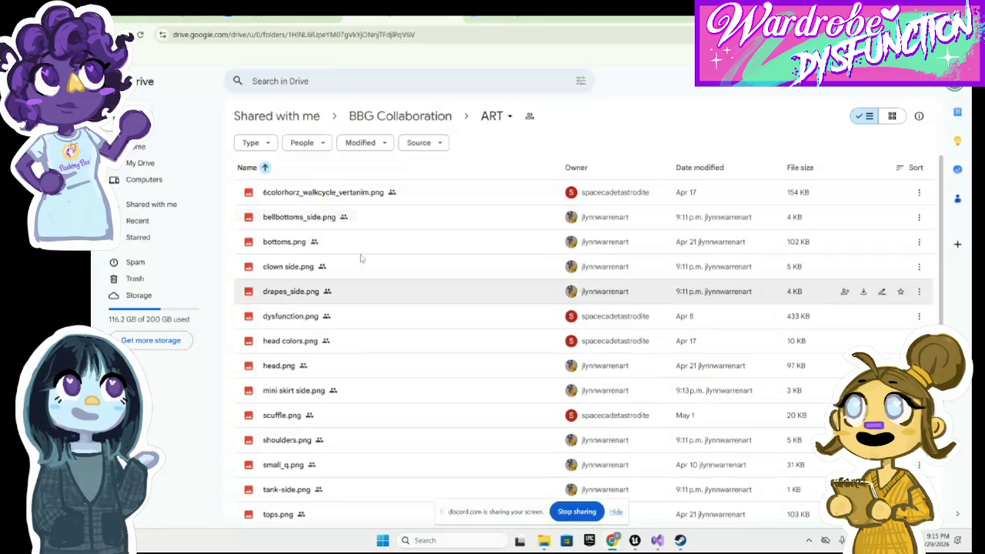
double_click(313, 228)
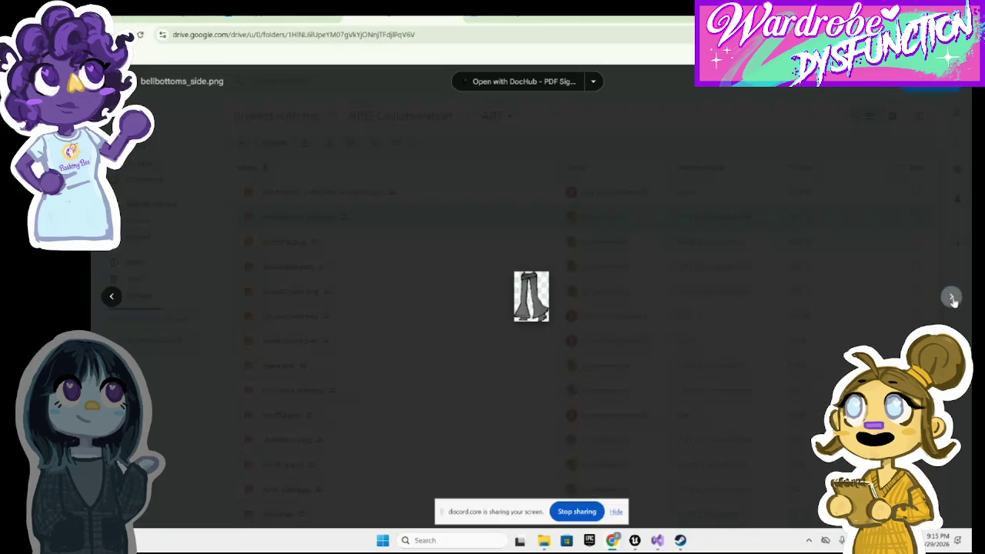
click(951, 297)
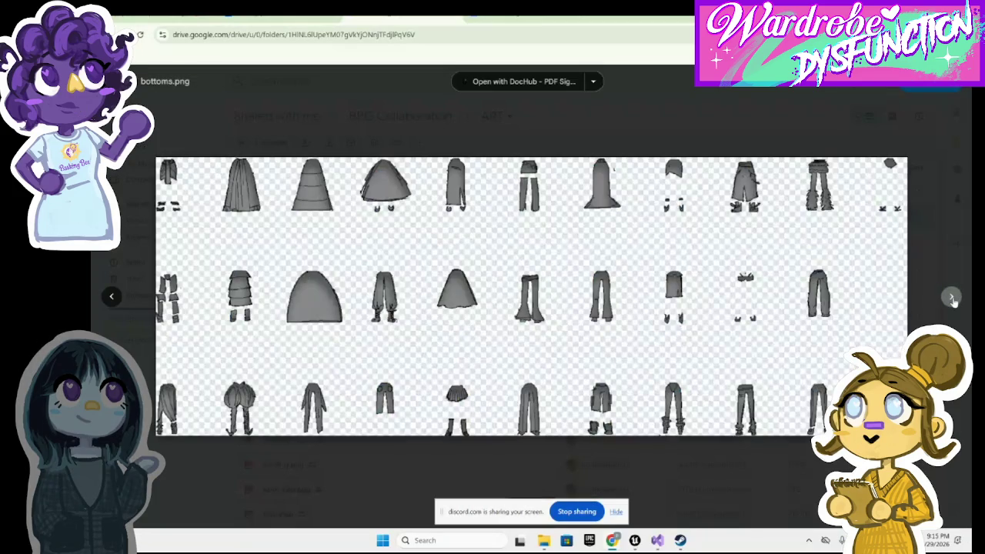
click(951, 298)
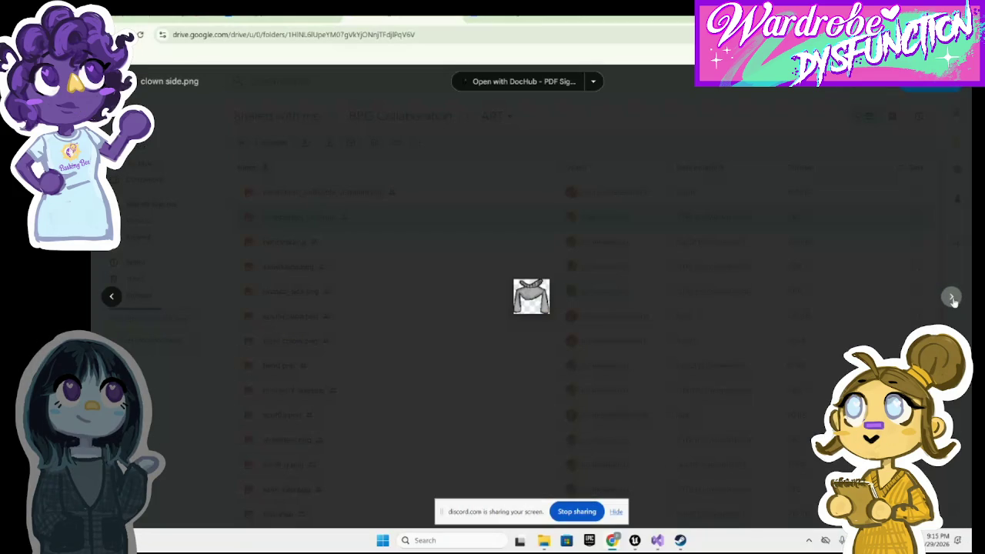
click(304, 162)
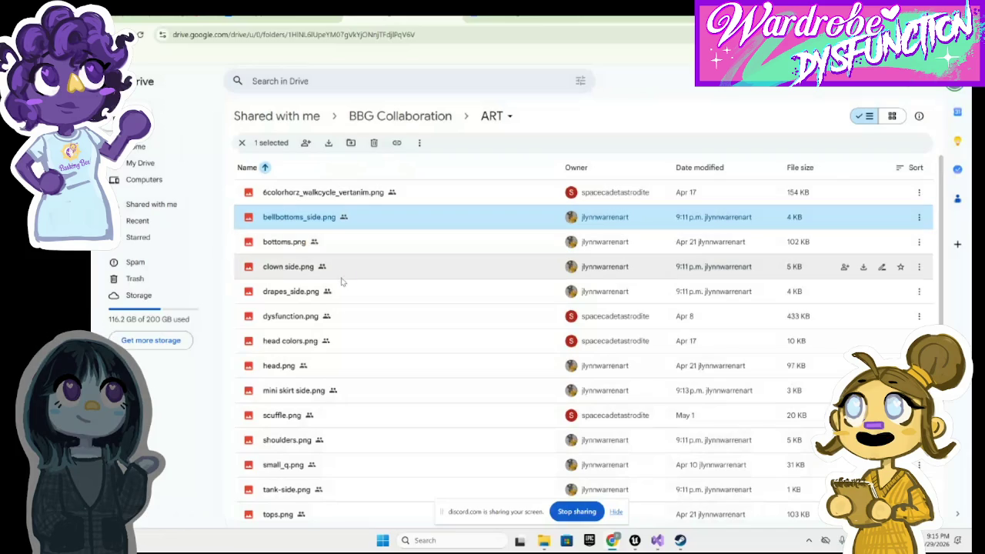
double_click(319, 390)
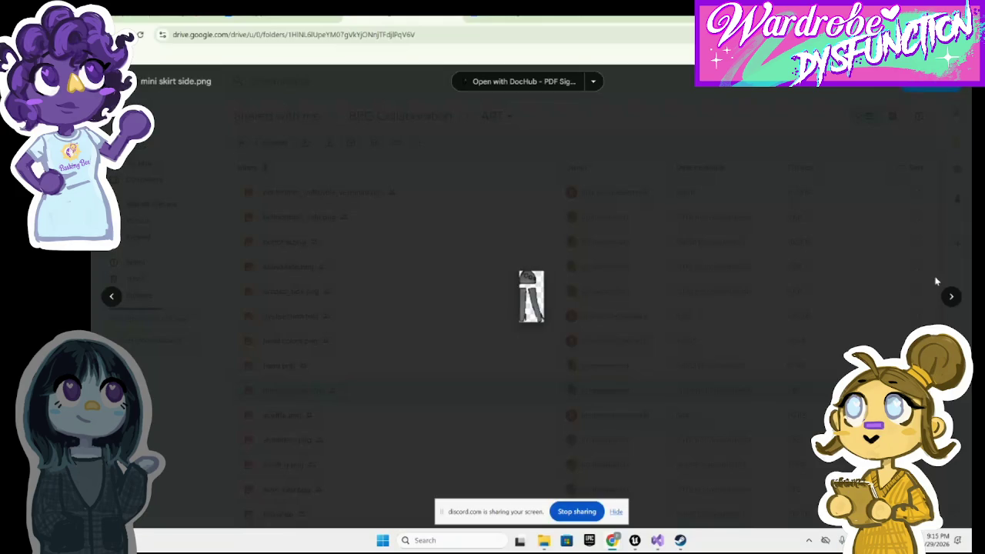
click(949, 297)
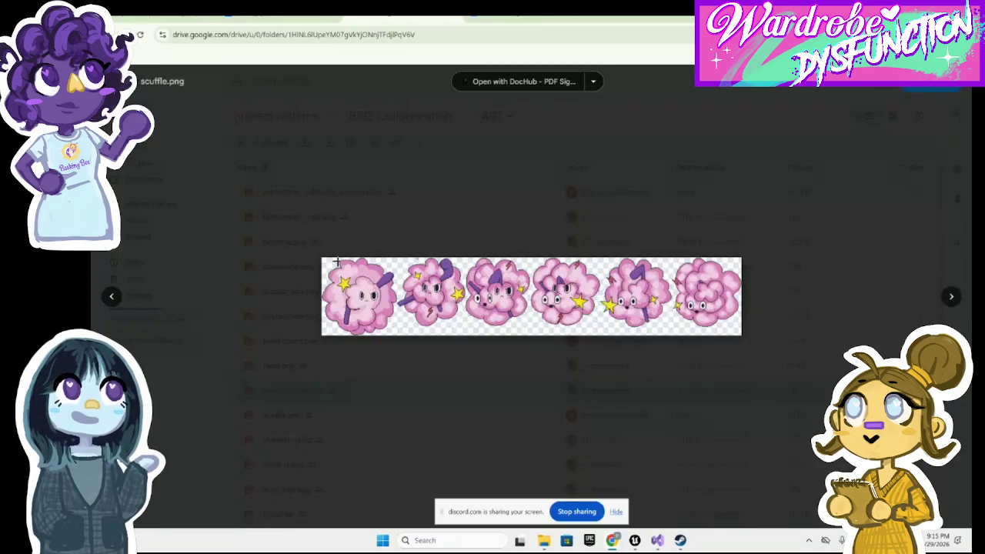
key(Escape)
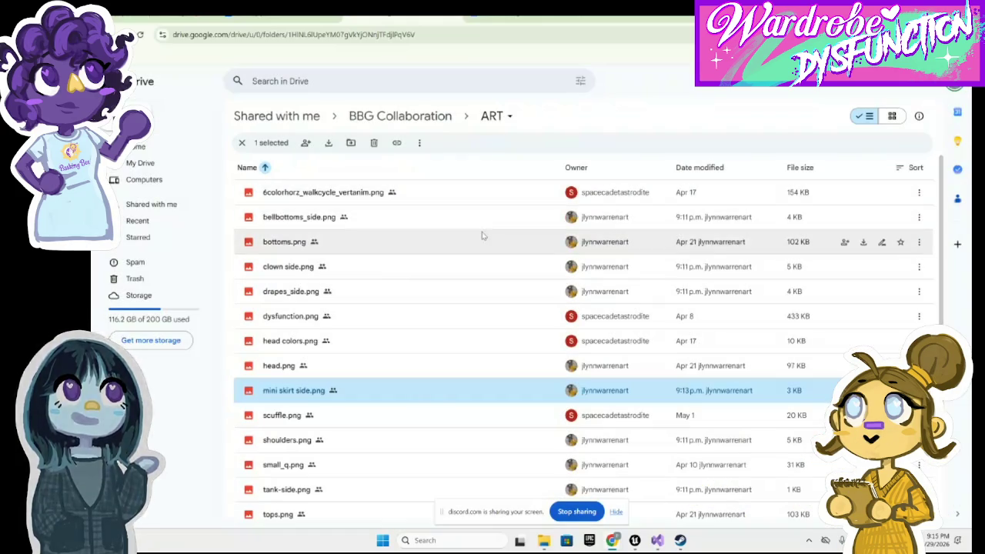
Preview bellbottoms_side.png again and drapes_side.png.
click(483, 224)
double_click(483, 223)
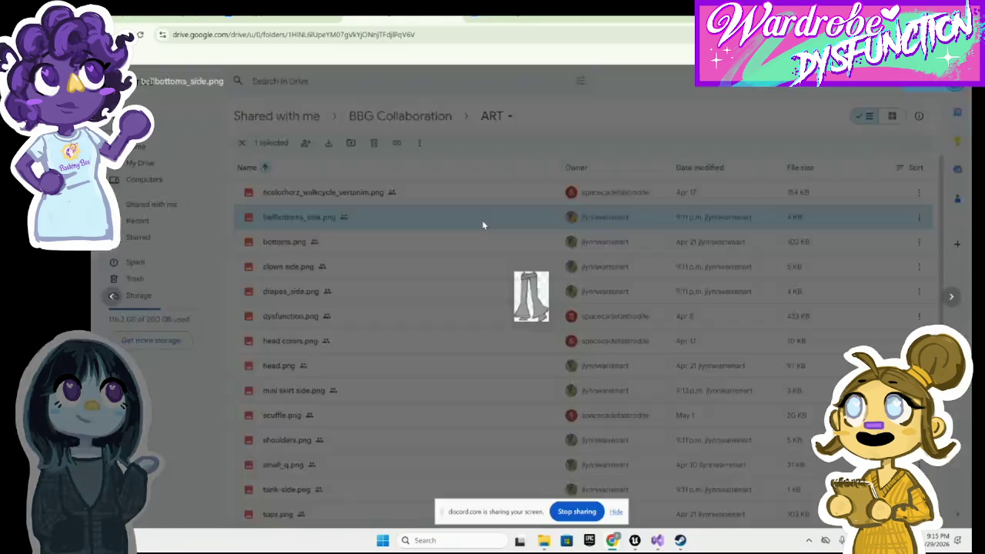
key(Escape)
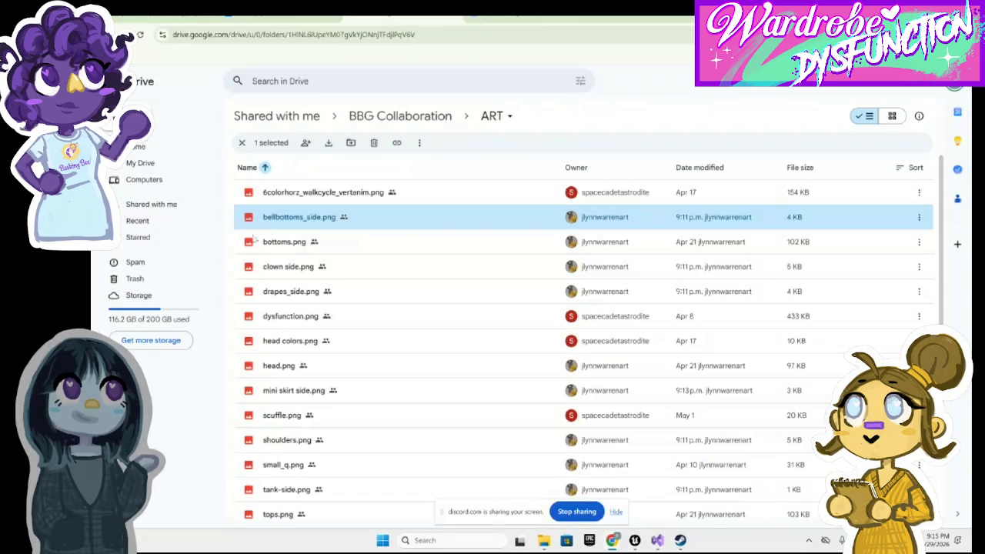
scroll(322, 381, down, 1)
scroll(322, 381, down, 2)
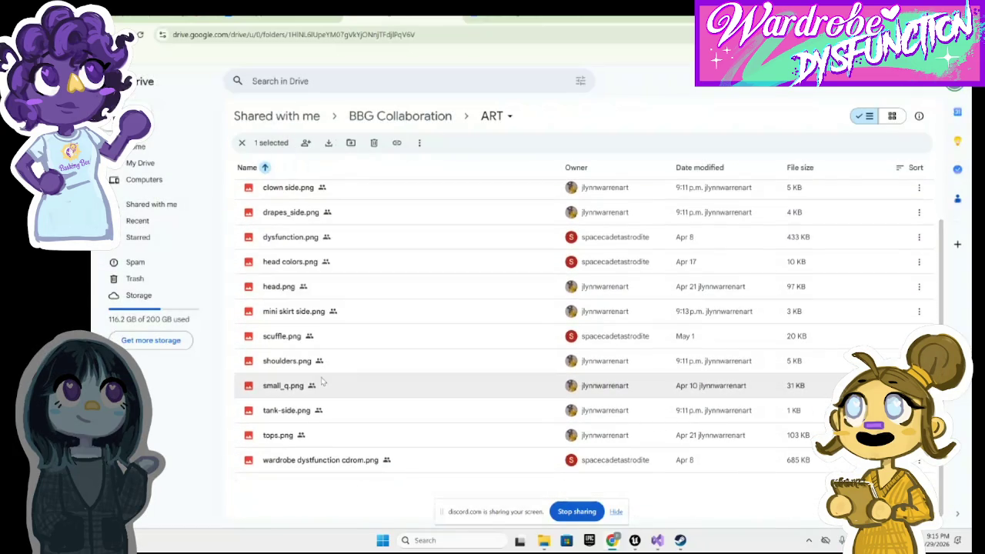
scroll(363, 373, up, 1)
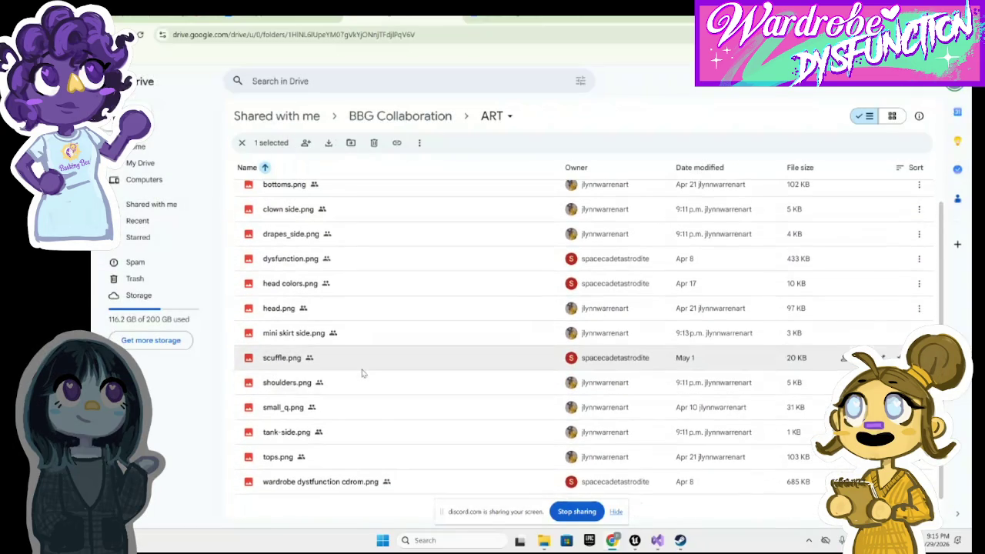
scroll(355, 259, up, 1)
click(345, 253)
double_click(346, 254)
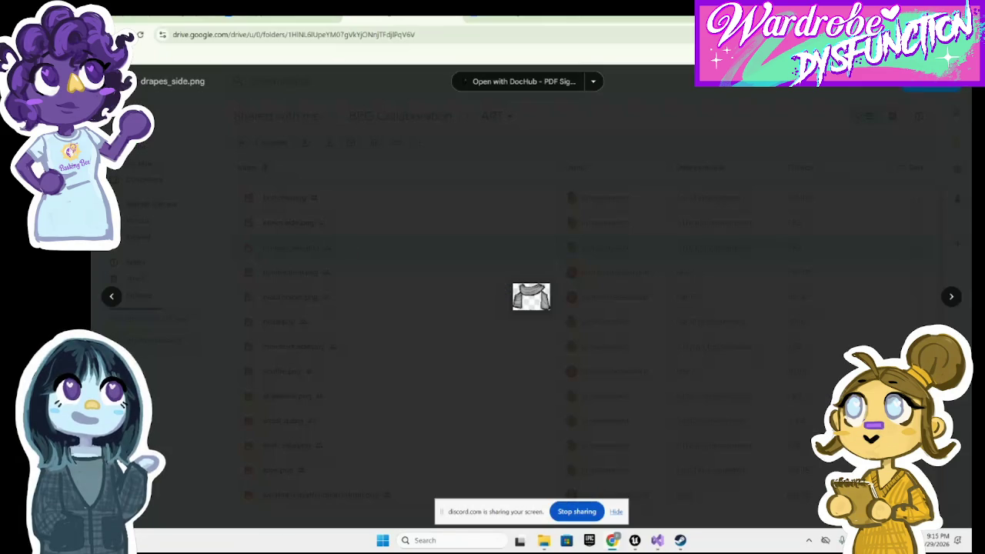
key(Escape)
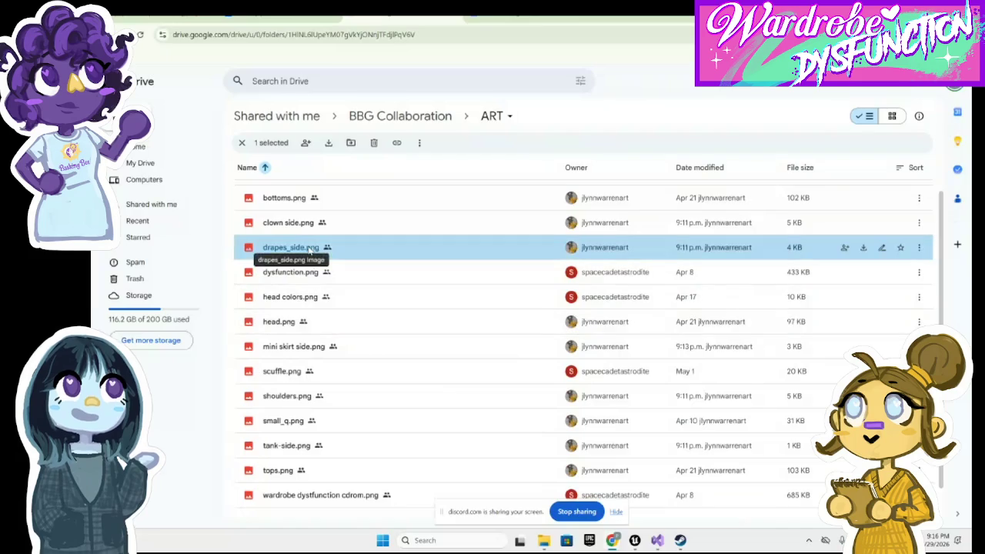
Preview mini skirt side.png, scuffle.png, shoulders.png and small_q.png, then leave Drive.
scroll(331, 254, up, 1)
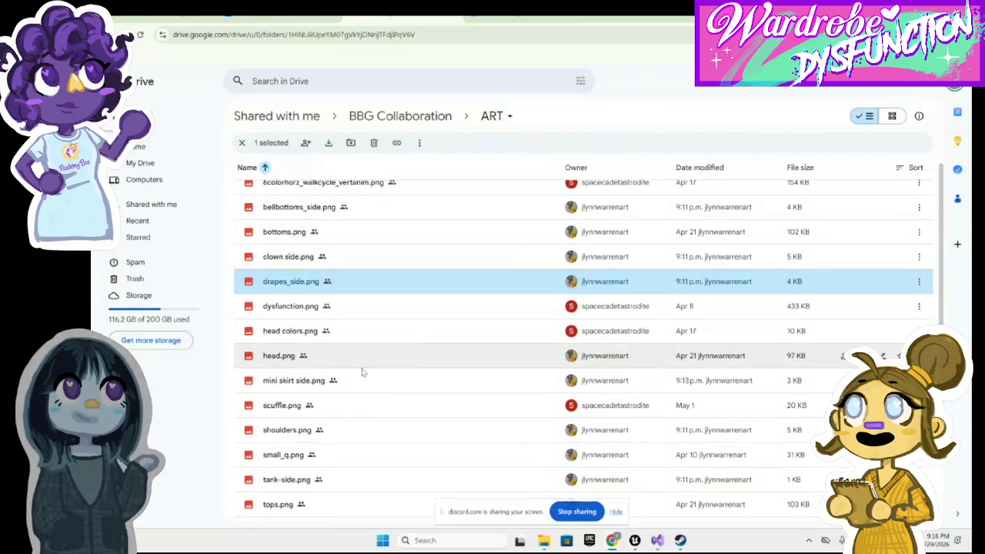
double_click(364, 378)
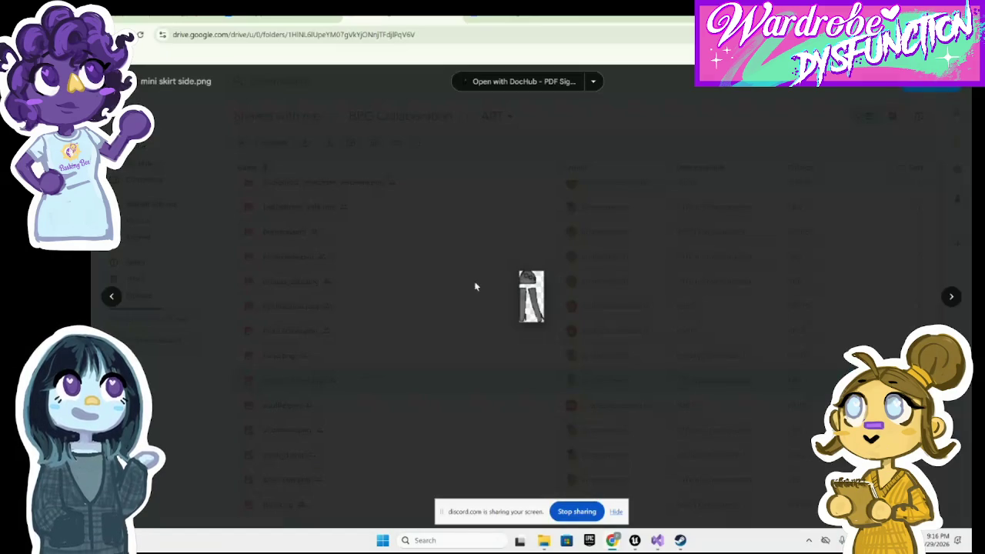
click(950, 297)
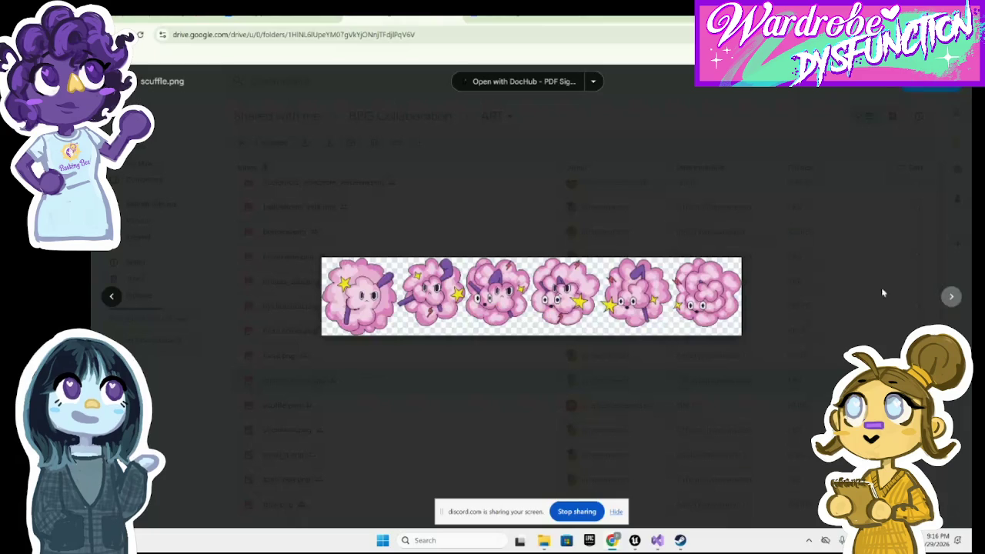
key(Escape)
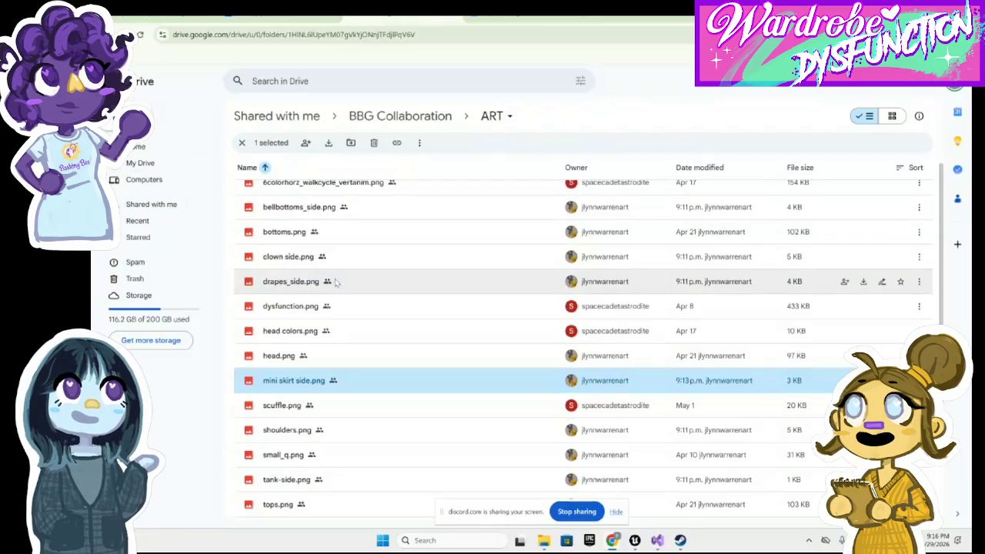
scroll(303, 425, up, 1)
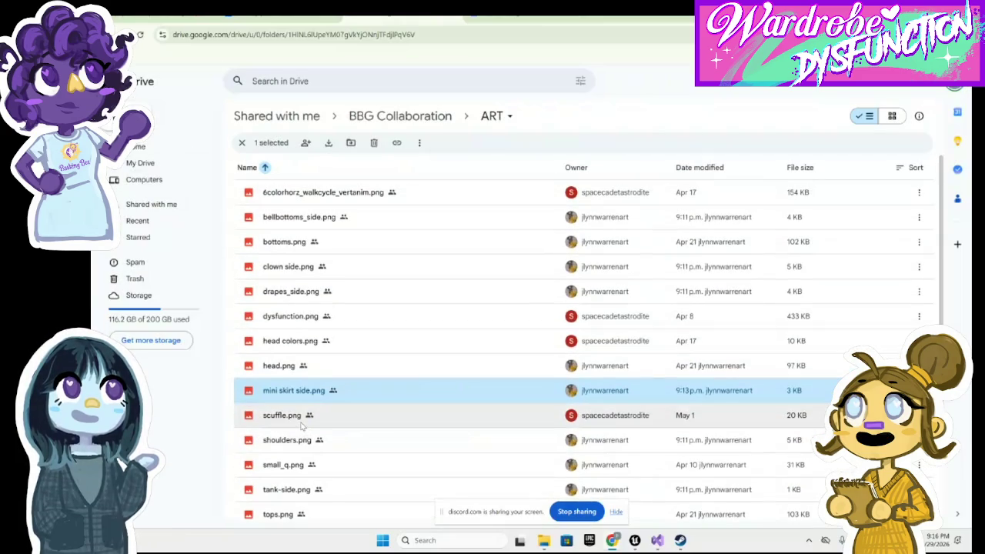
double_click(298, 442)
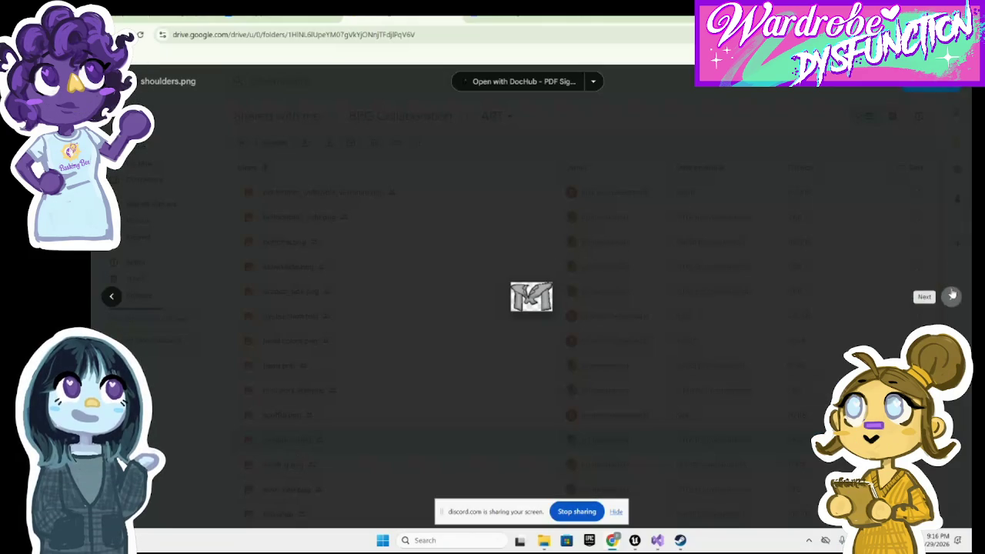
click(952, 296)
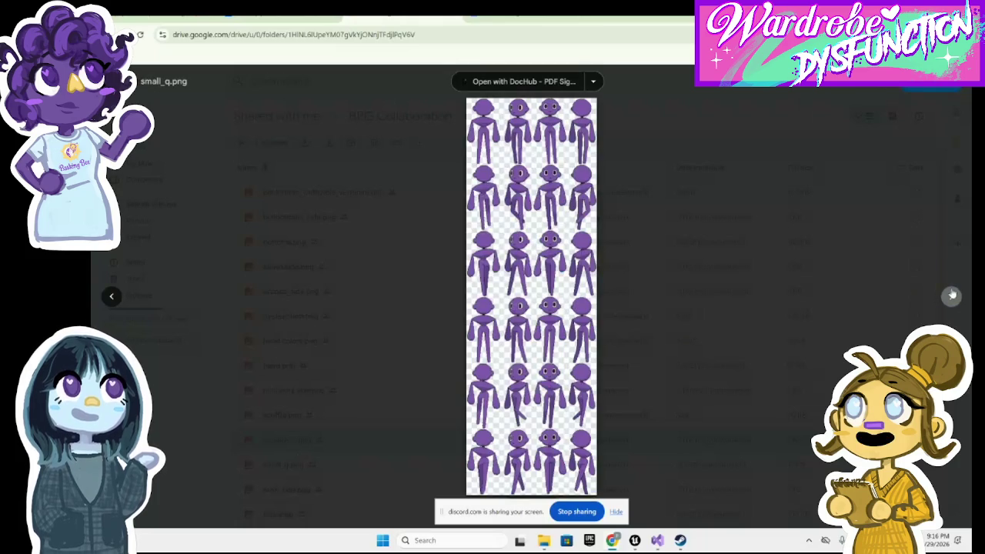
click(805, 262)
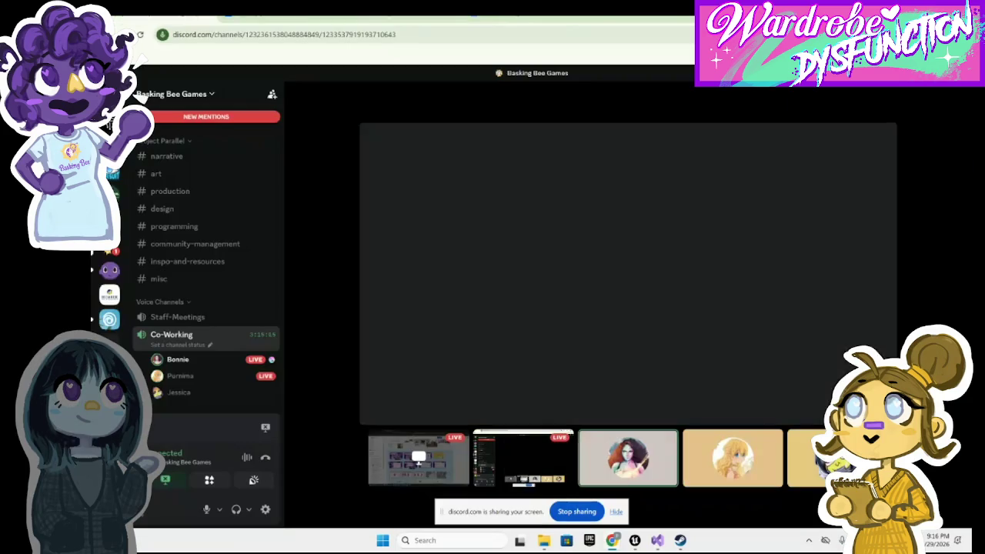
click(165, 17)
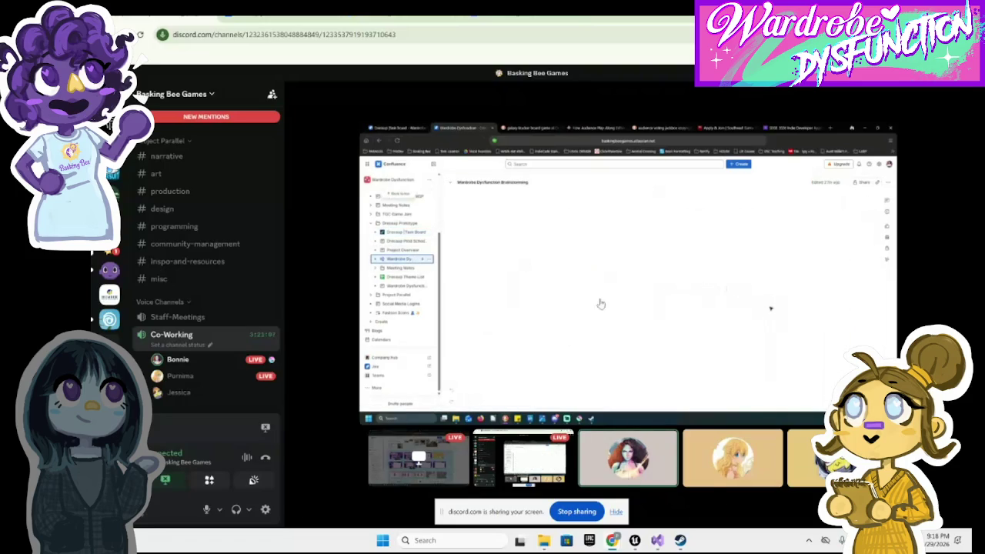
key(ctrl+Tab)
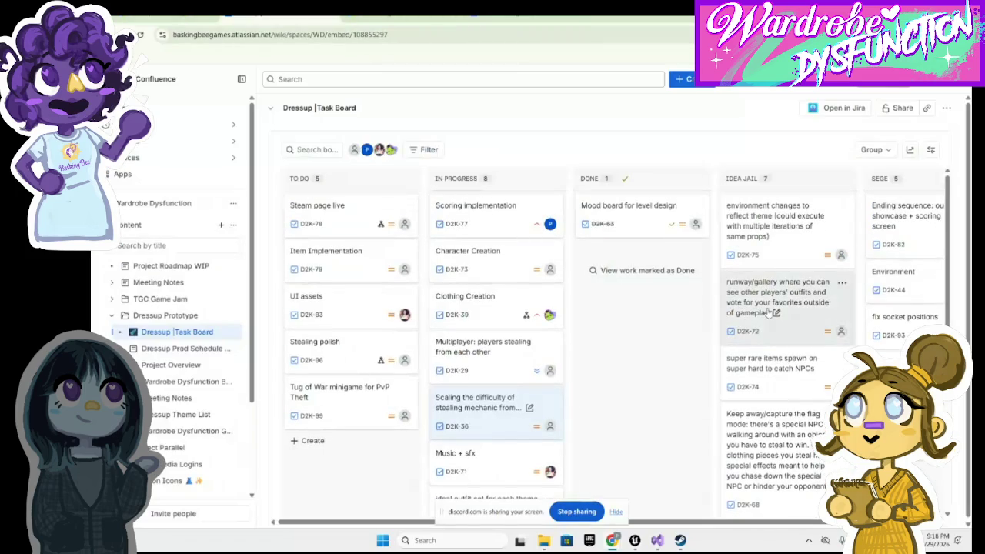
scroll(839, 316, right, 3)
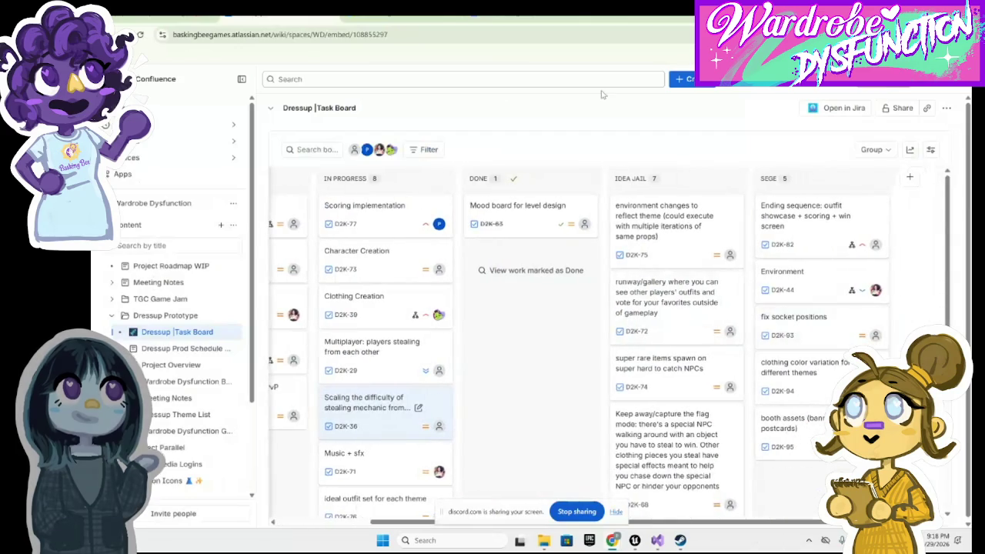
key(ctrl+Tab)
key(ctrl+Tab)
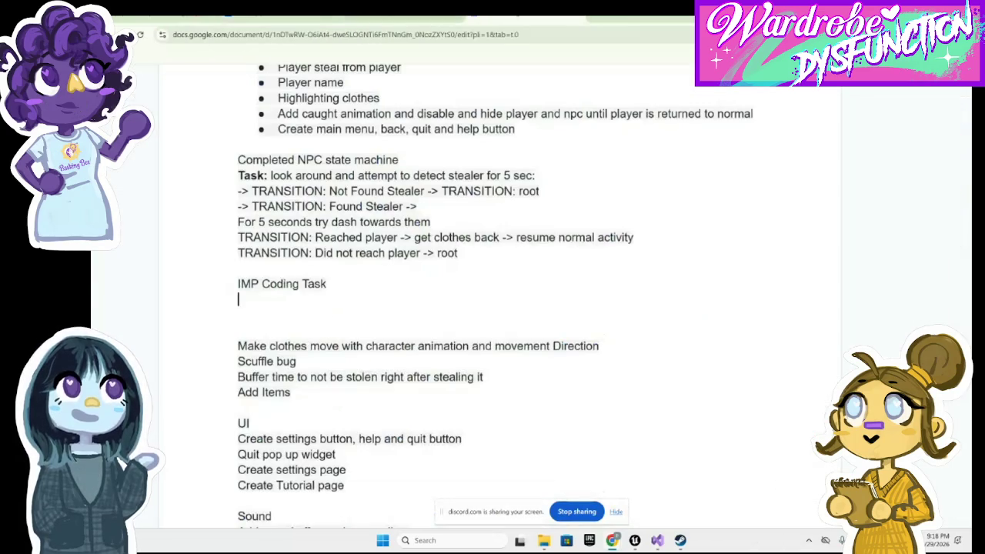
key(ctrl+shift+Tab)
key(ctrl+shift+Tab)
key(ctrl+shift+Tab)
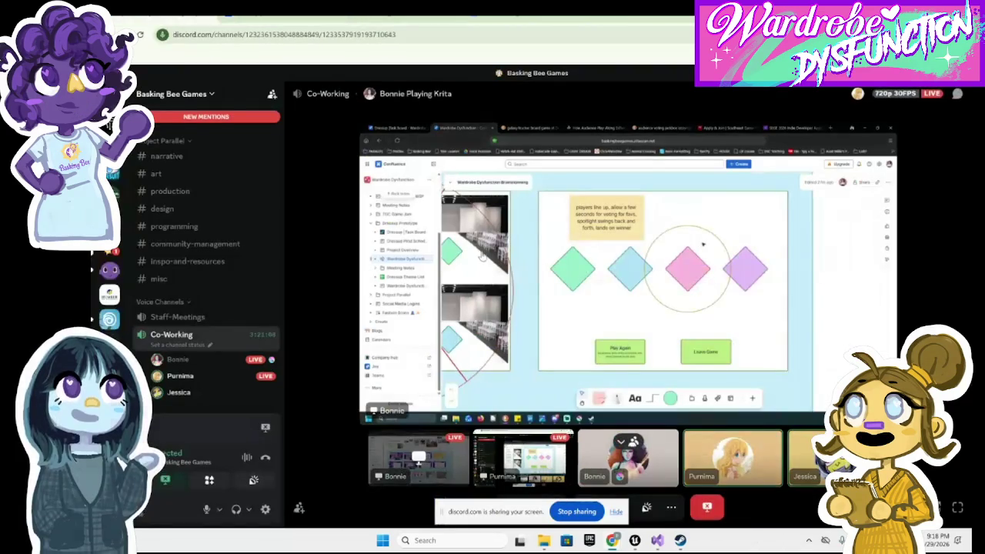